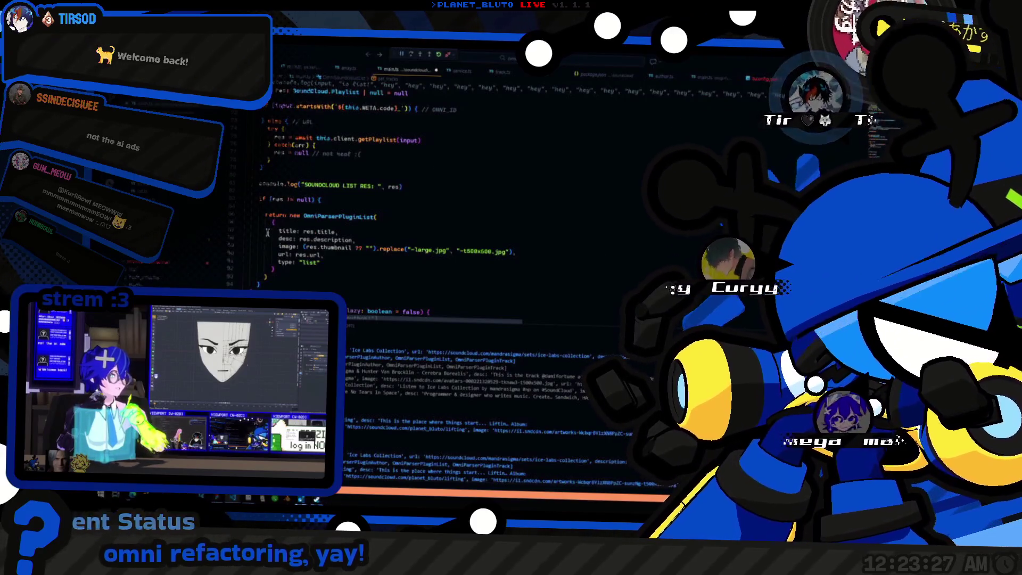
# Step: Add a this.url line inside get_tracks() just below the SoundCloud list class declaration in main.ts
pyautogui.scroll(5, 557, 283)
pyautogui.scroll(3, 373, 232)
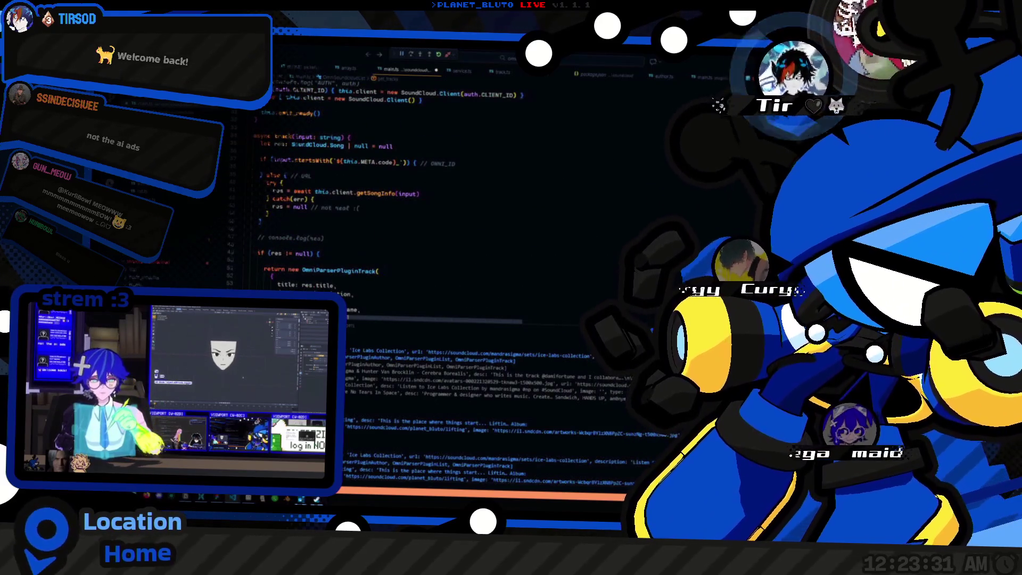
pyautogui.scroll(5, 367, 243)
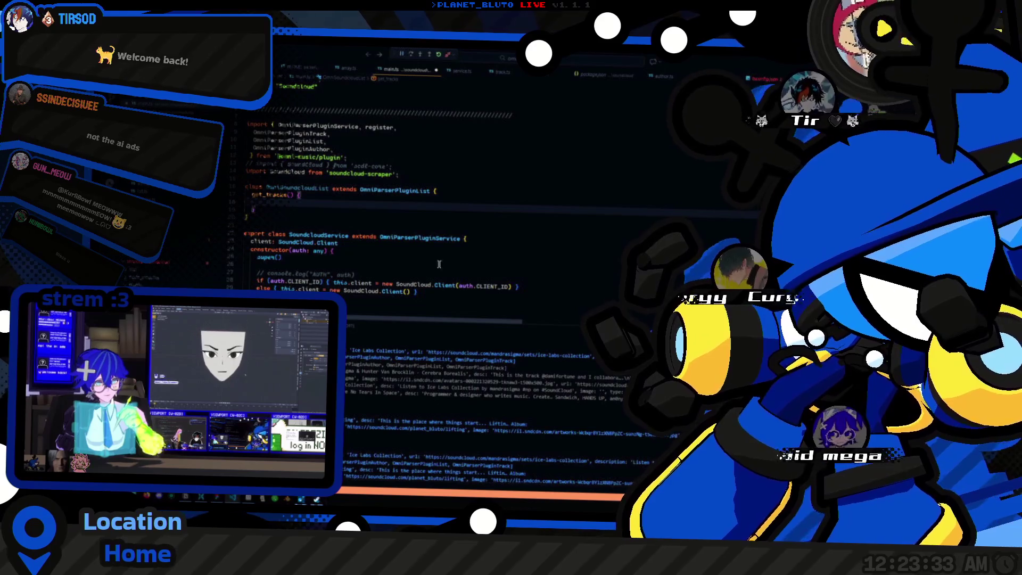
pyautogui.click(441, 183)
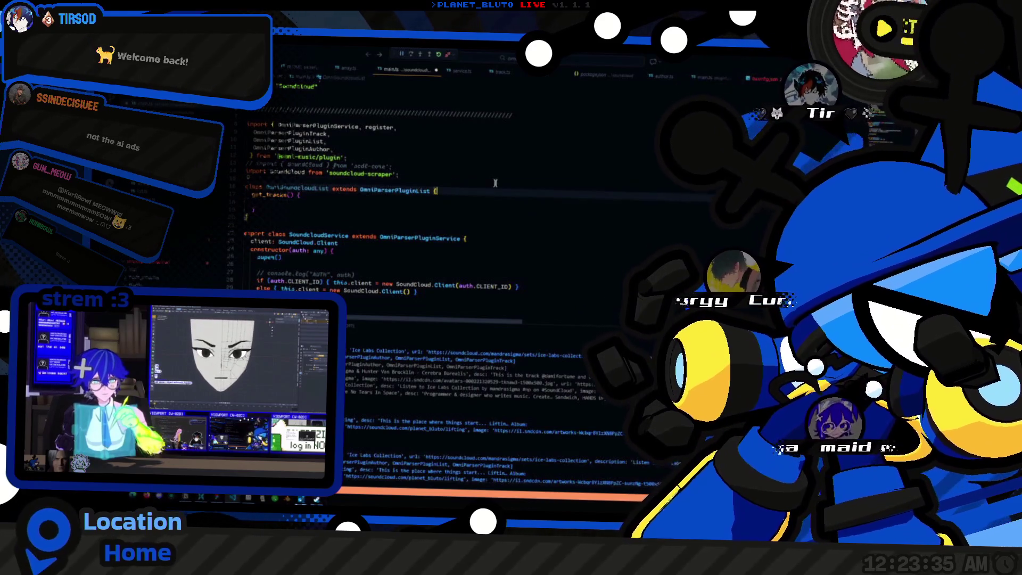
pyautogui.press('Return')
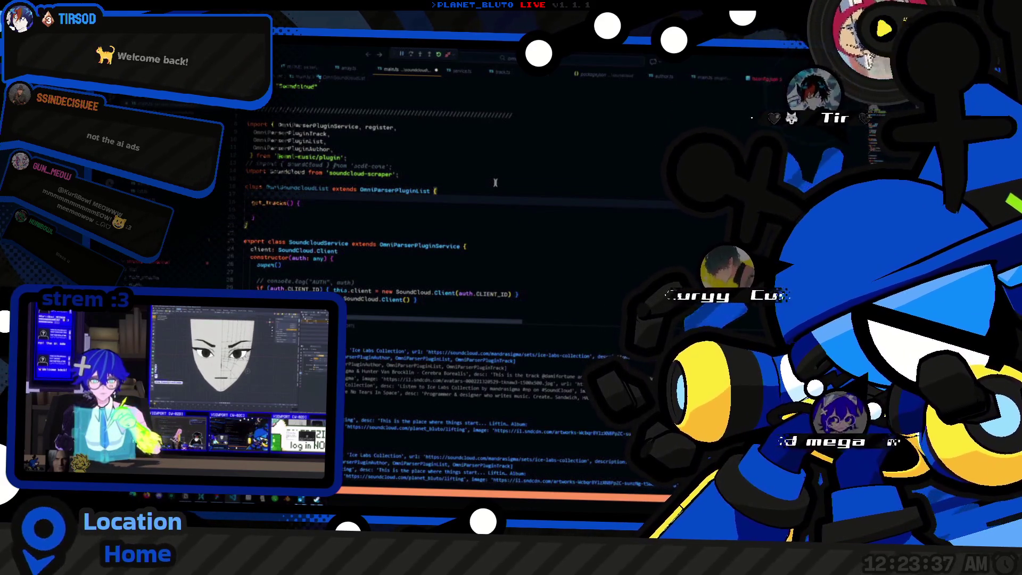
pyautogui.hotkey('ctrl', 'z')
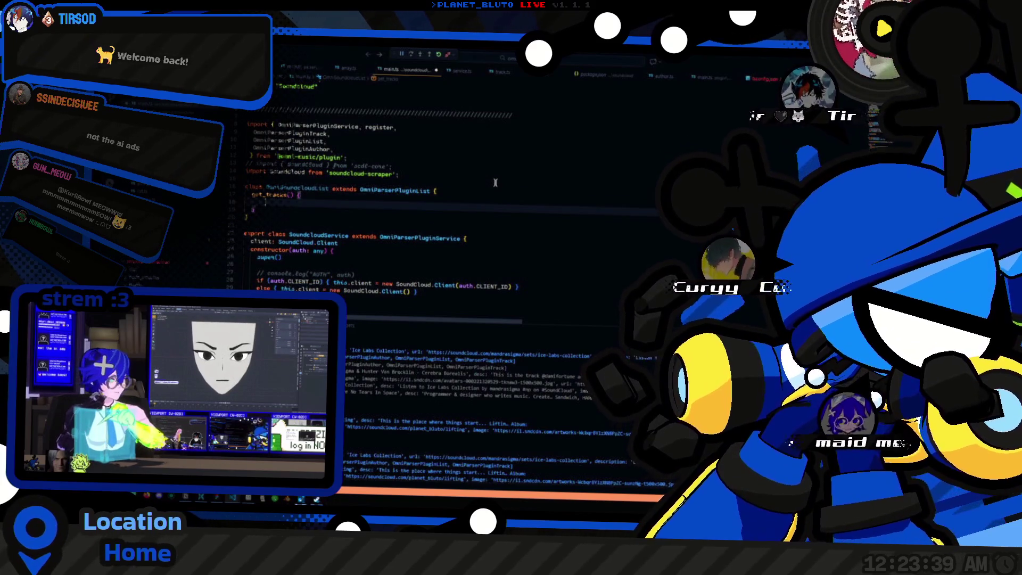
pyautogui.write('this.url')
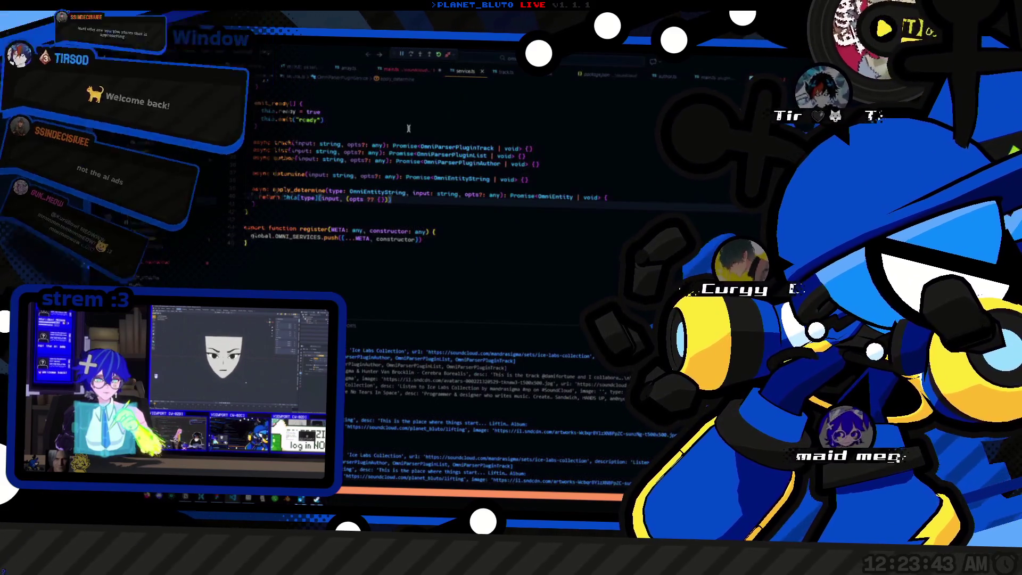
pyautogui.keyDown('ctrl'); pyautogui.click(364, 189); pyautogui.keyUp('ctrl')
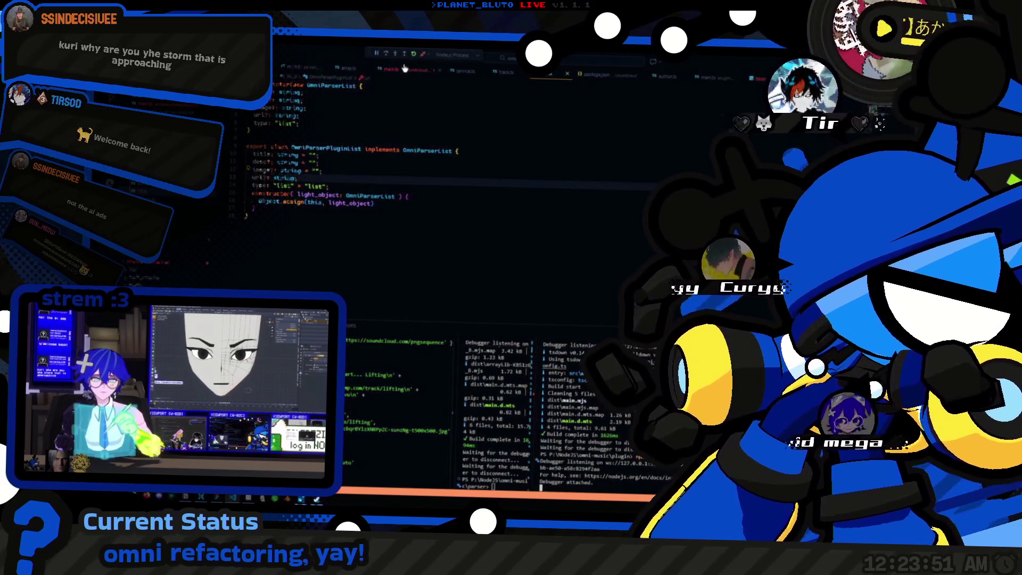
pyautogui.click(407, 69)
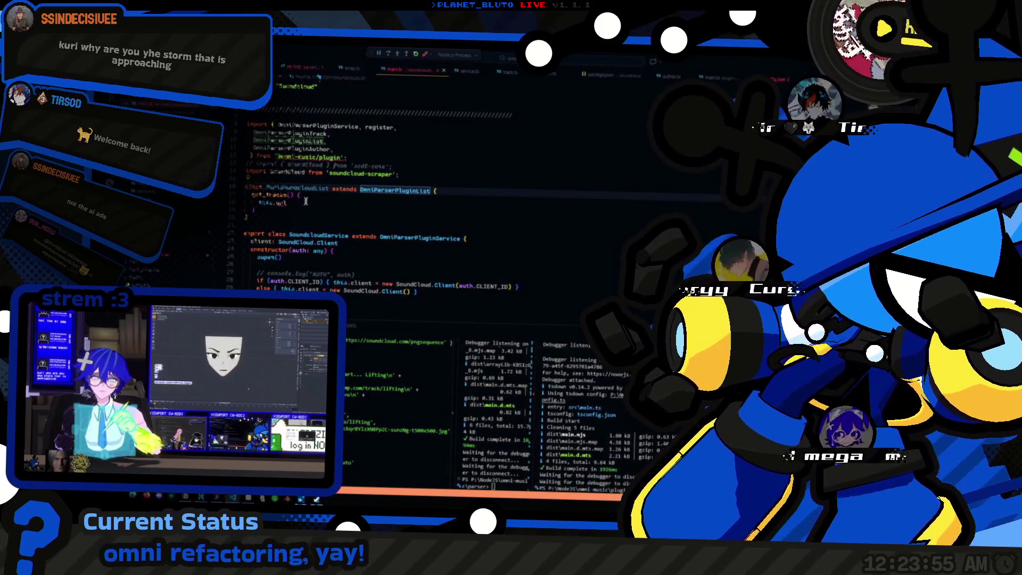
pyautogui.click(306, 201)
pyautogui.press('BackSpace')
pyautogui.press('BackSpace')
pyautogui.press('BackSpace')
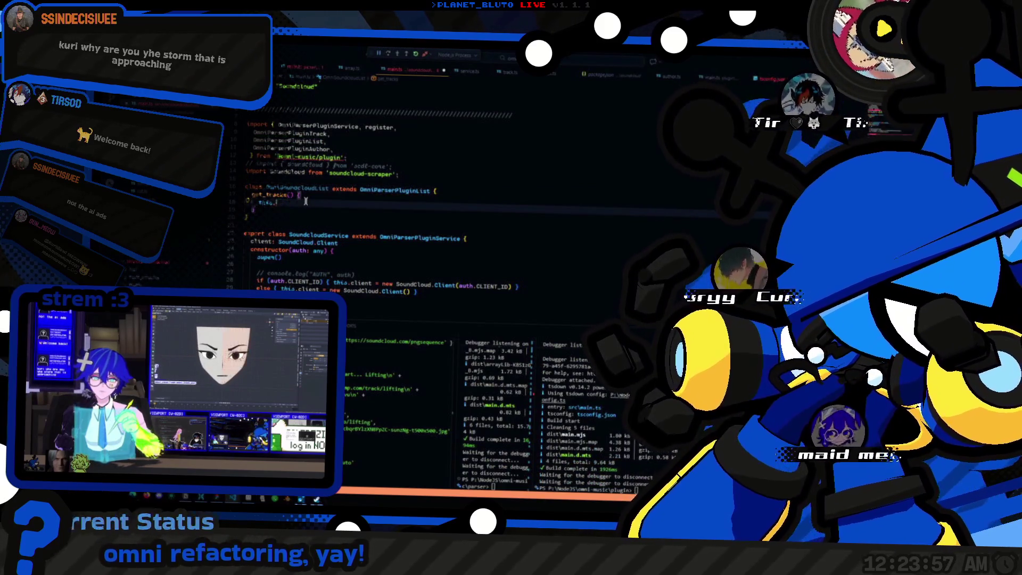
pyautogui.hotkey('ctrl', 'space')
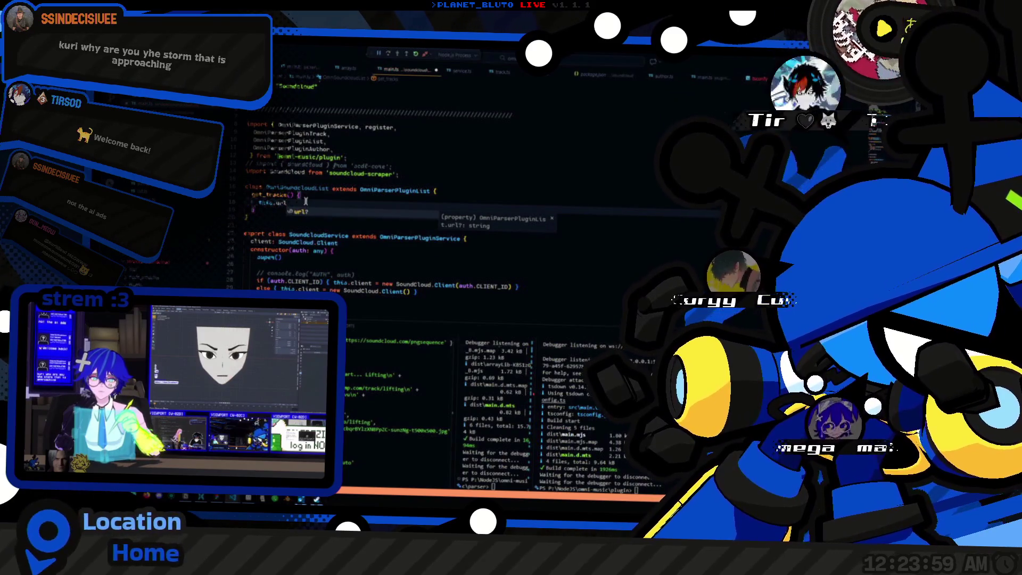
pyautogui.hotkey('ctrl', 'z')
pyautogui.click(306, 201)
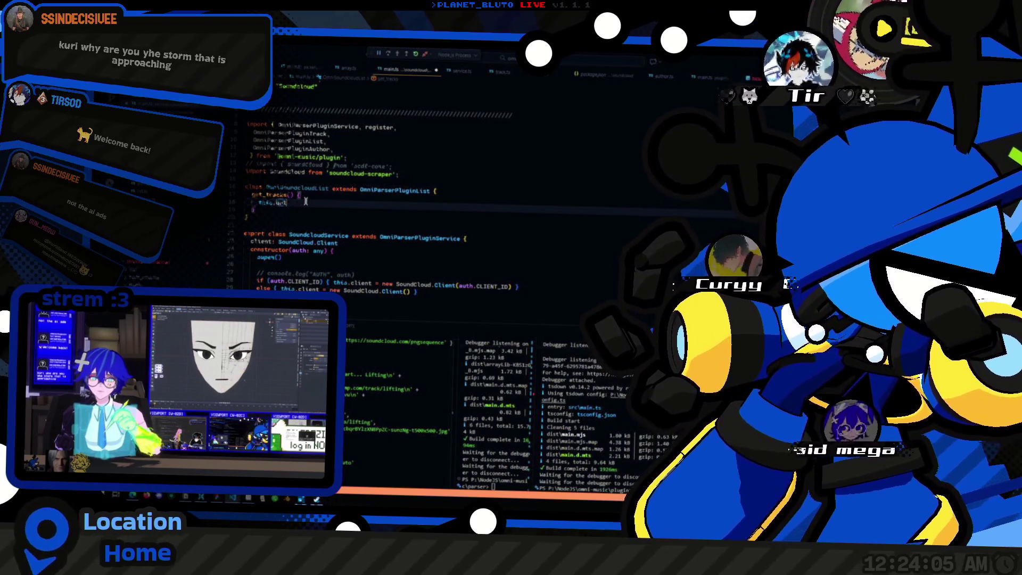
pyautogui.press('Up')
pyautogui.hotkey('ctrl', 'shift', 'Left')
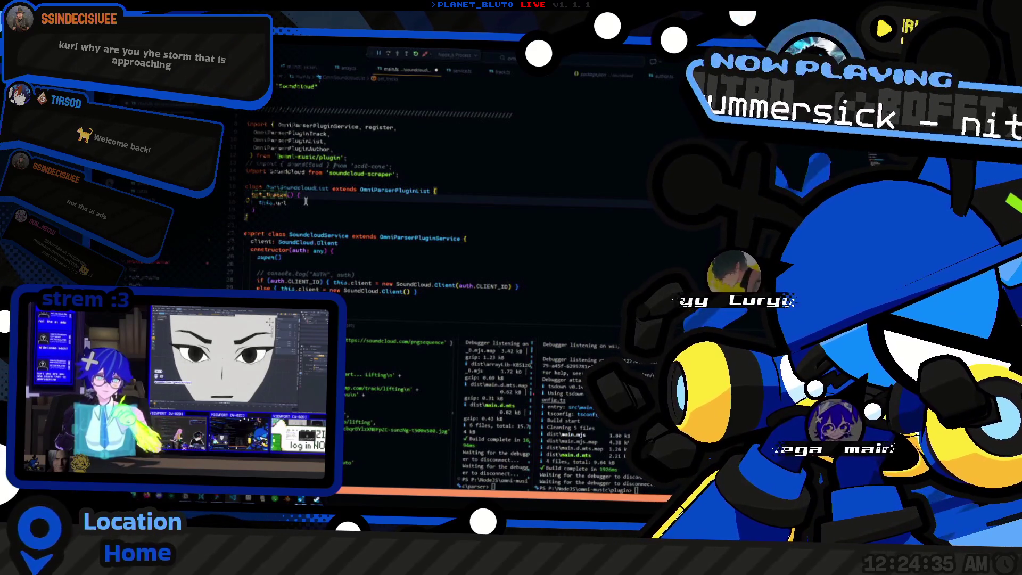
pyautogui.rightClick(365, 151)
pyautogui.click(313, 165)
pyautogui.click(229, 141)
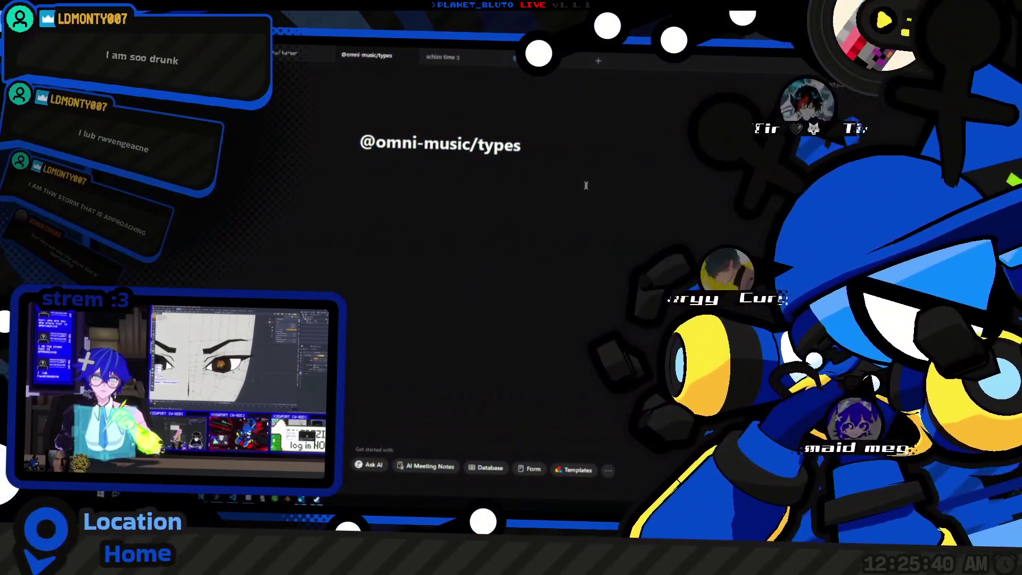
pyautogui.click(459, 183)
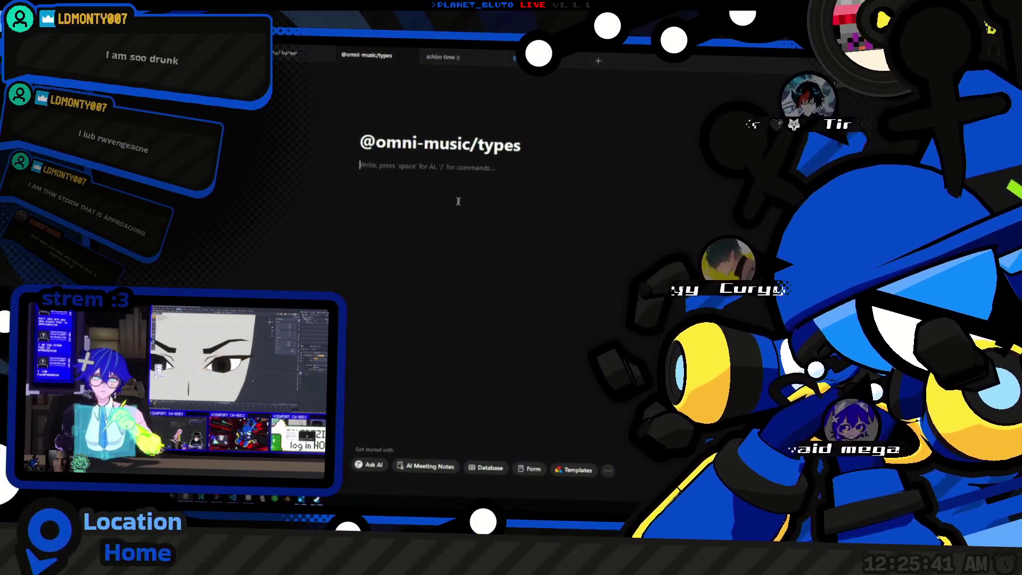
pyautogui.hotkey('alt', 'Left')
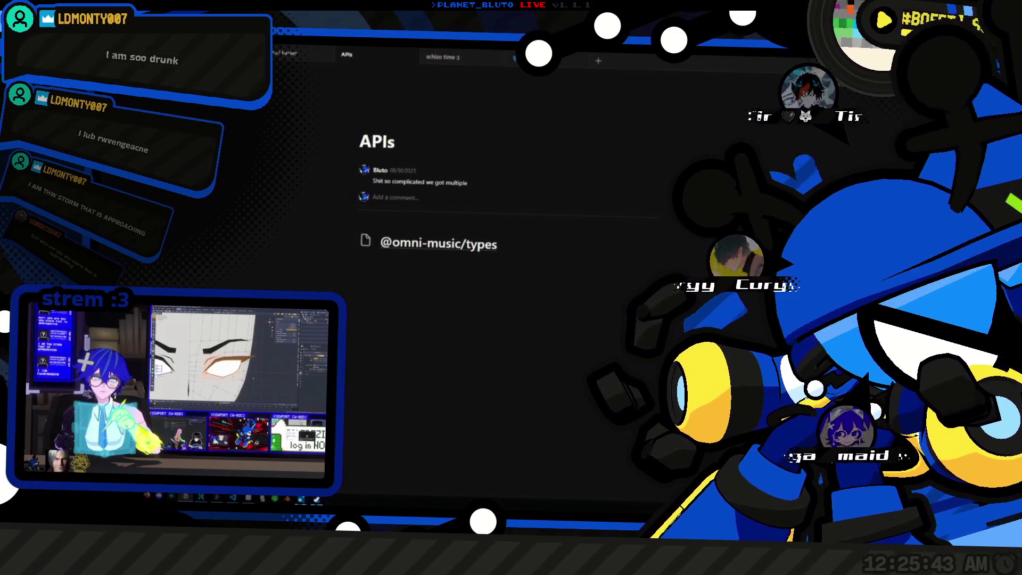
pyautogui.click(499, 274)
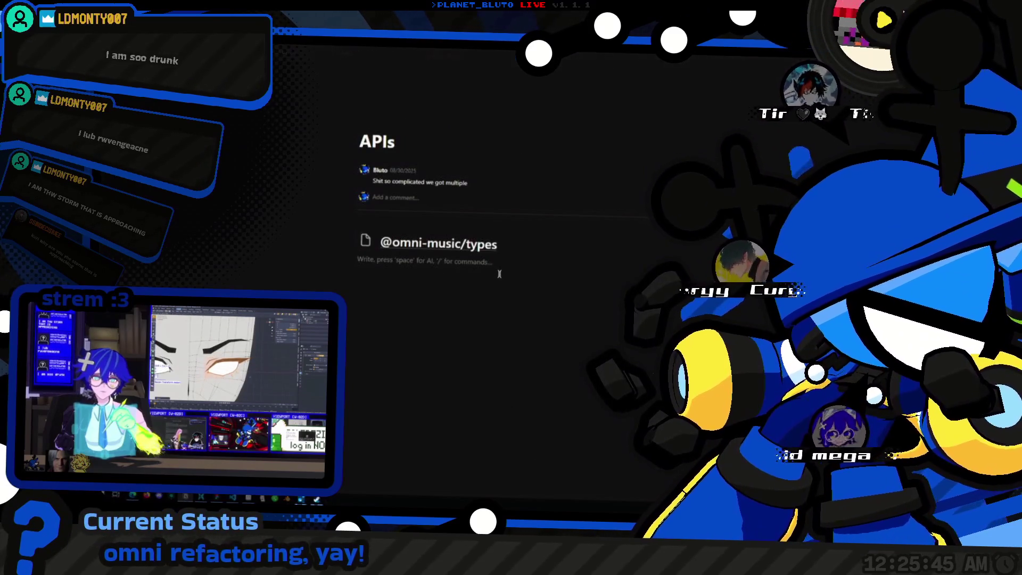
pyautogui.write('@')
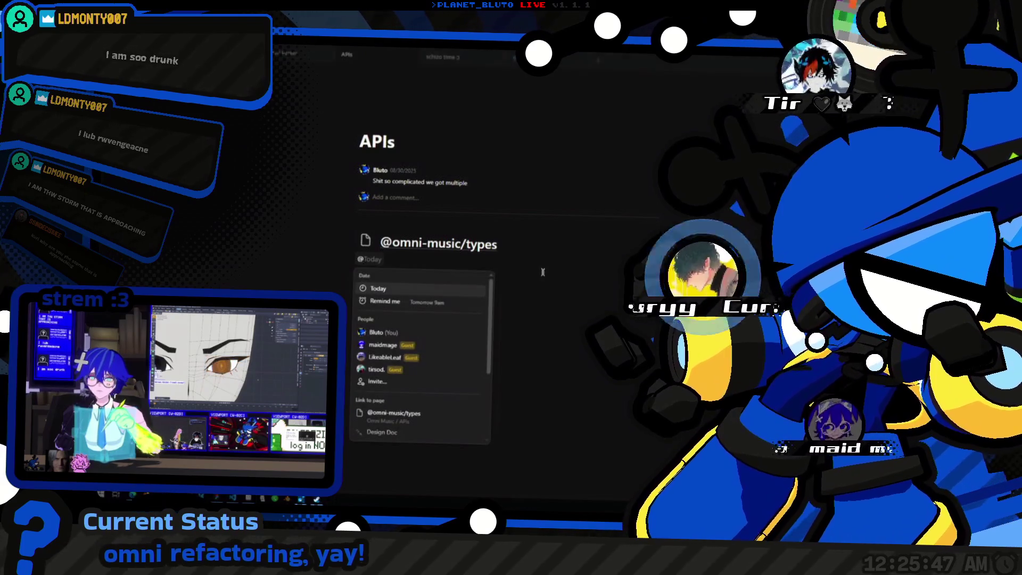
pyautogui.hotkey('alt', 'Tab')
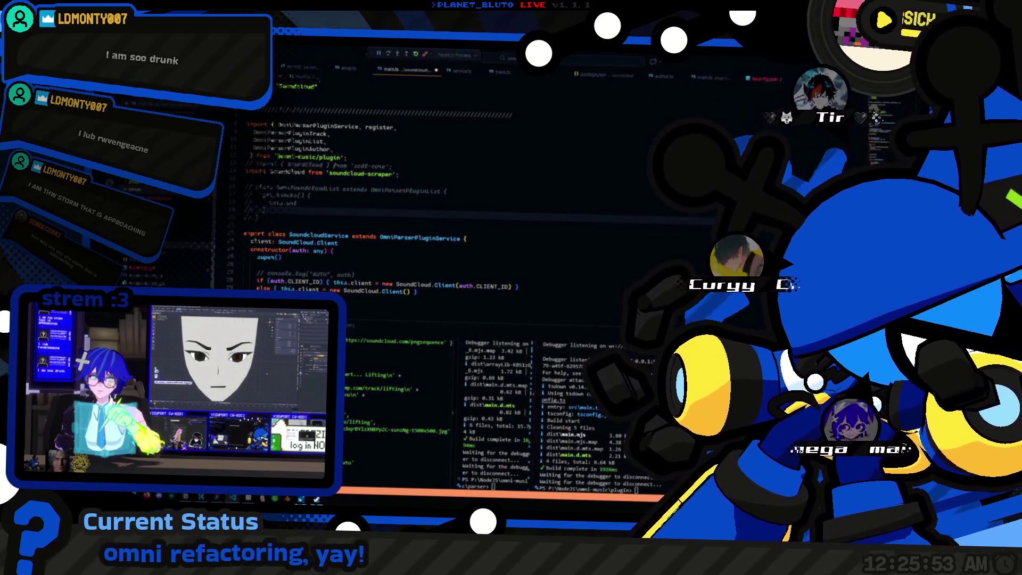
pyautogui.hotkey('alt', 'Tab')
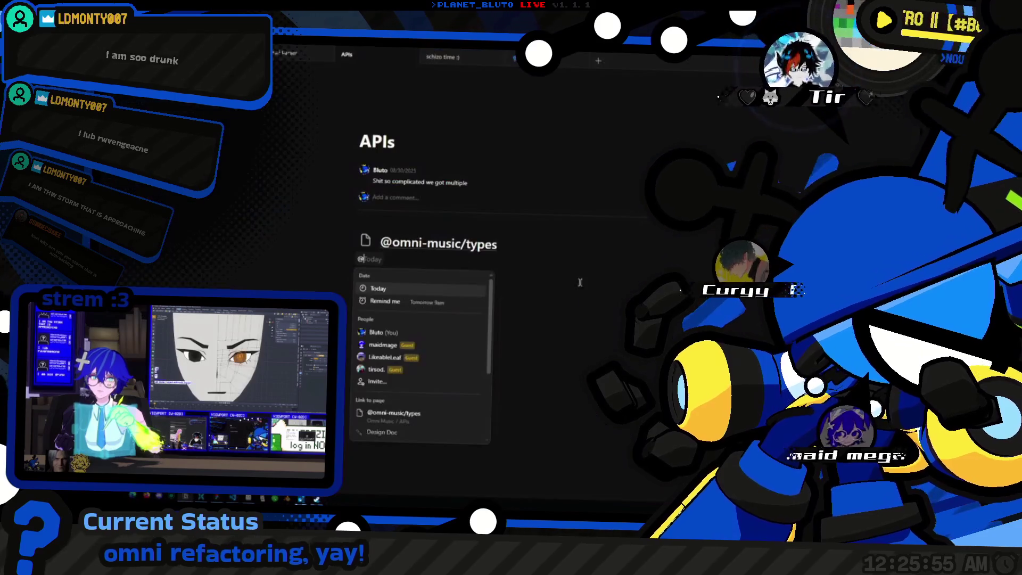
pyautogui.press('BackSpace')
pyautogui.press('BackSpace')
pyautogui.press('BackSpace')
pyautogui.write('#> ')
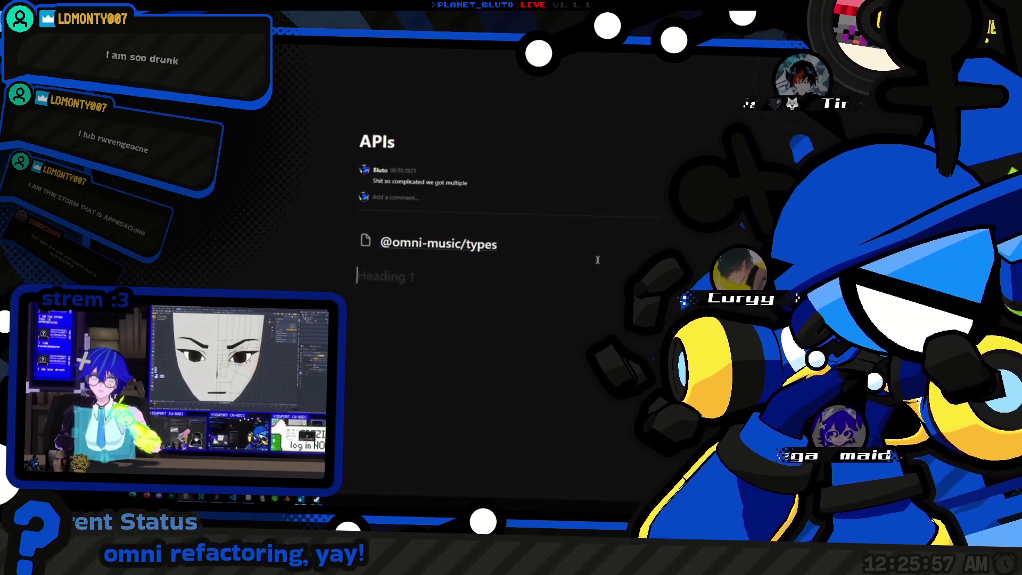
pyautogui.write('Services')
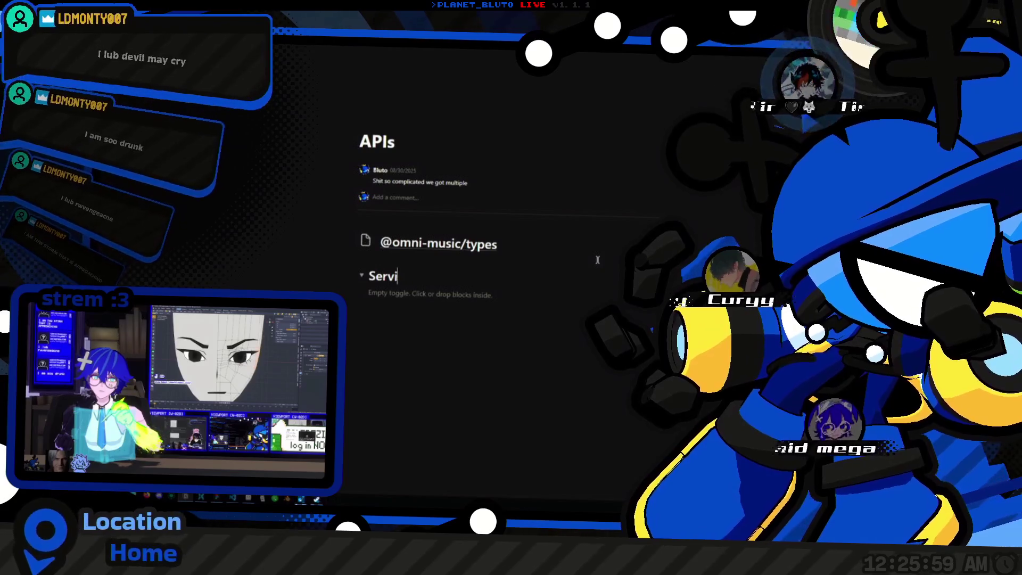
pyautogui.press('Return')
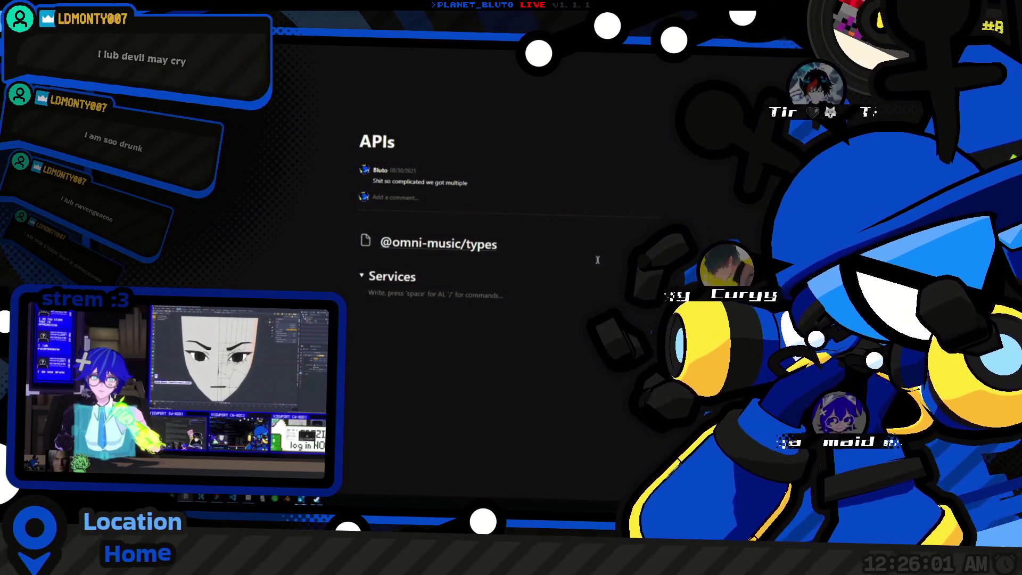
pyautogui.write('## @Om')
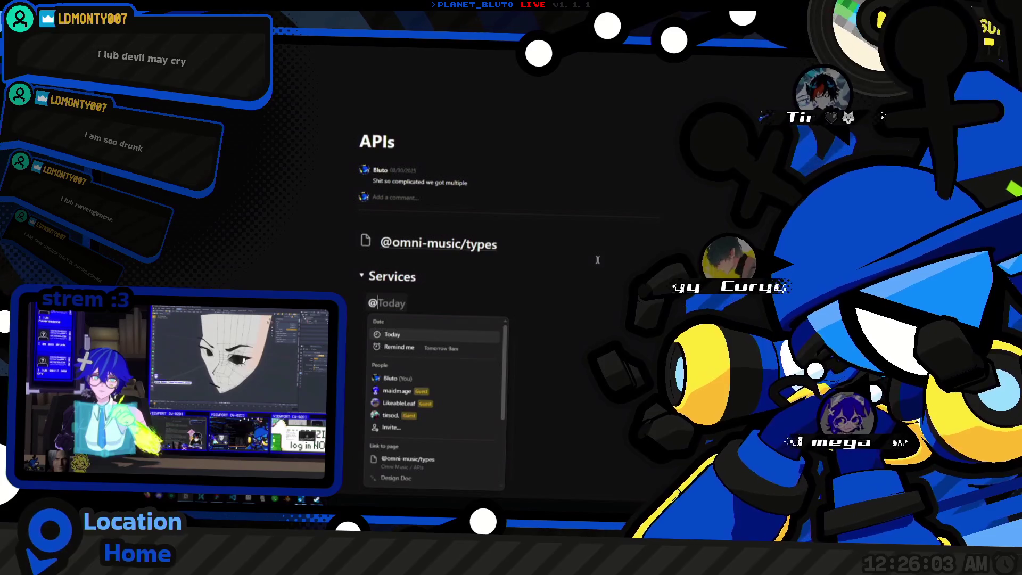
pyautogui.write('ni')
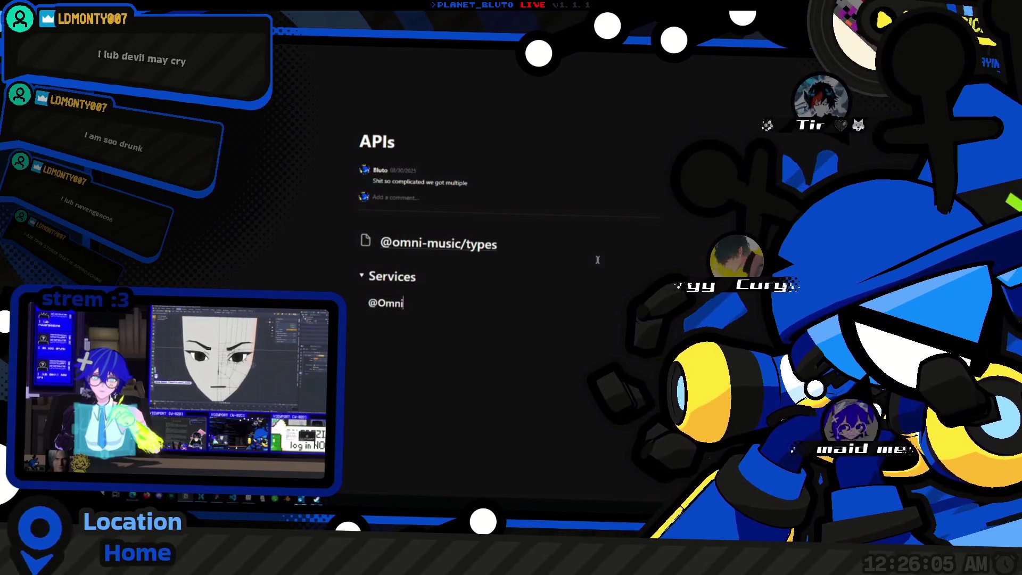
pyautogui.press('Delete')
pyautogui.press('Delete')
pyautogui.press('Delete')
pyautogui.write('omni-music/s')
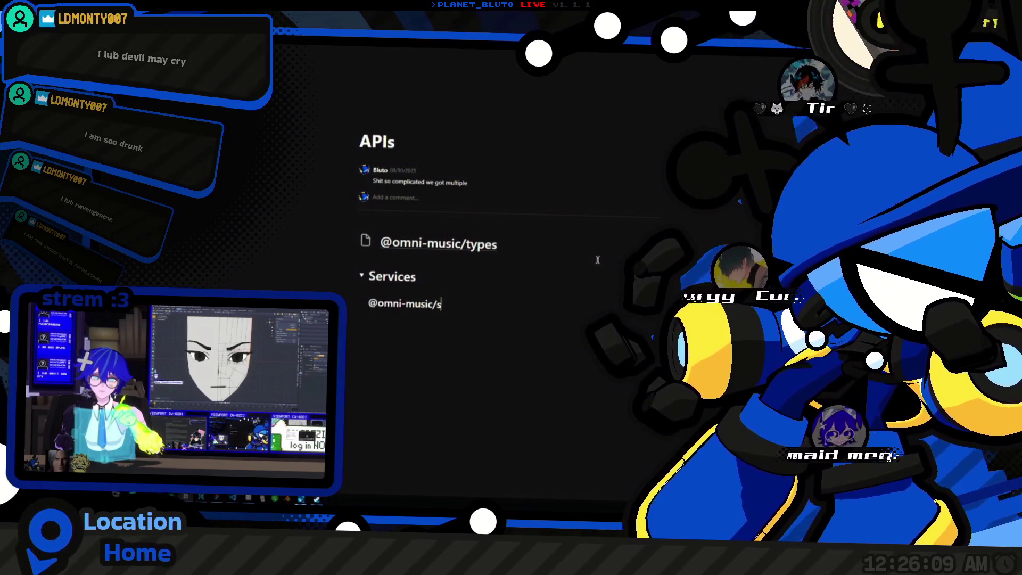
pyautogui.write('oundcloud')
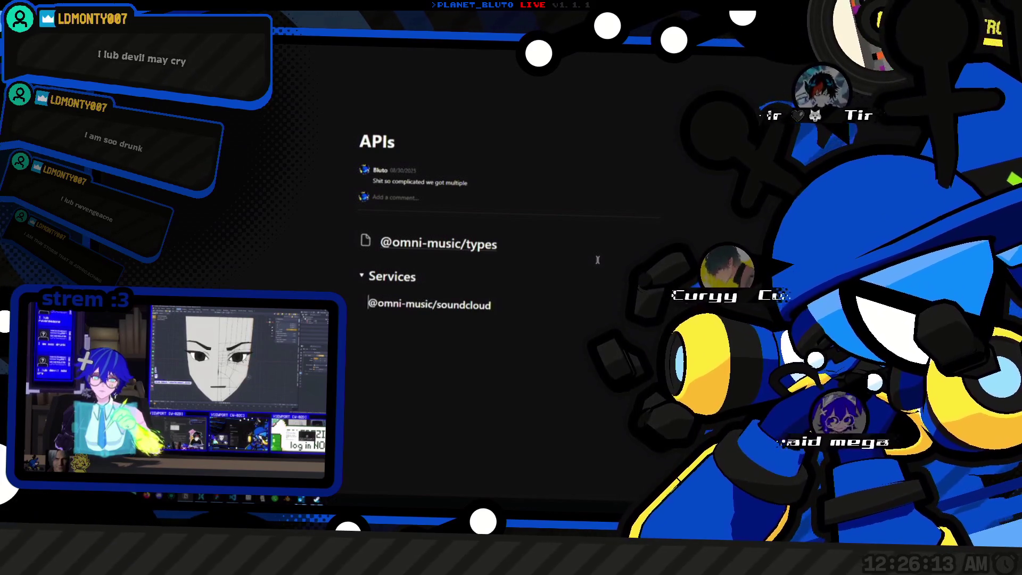
pyautogui.press('Return')
pyautogui.hotkey('ctrl', 'z')
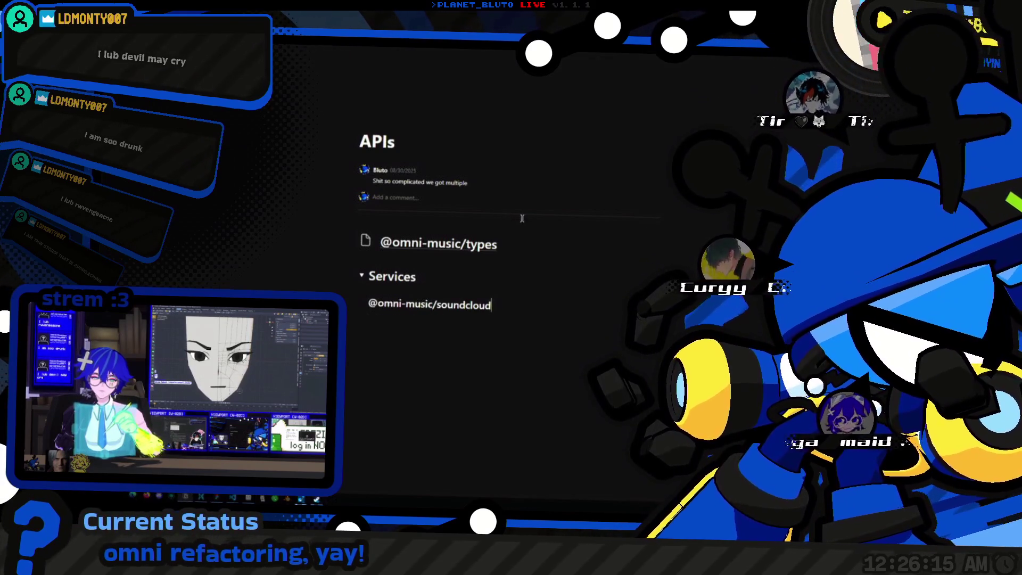
pyautogui.hotkey('ctrl', 'z')
pyautogui.write('@')
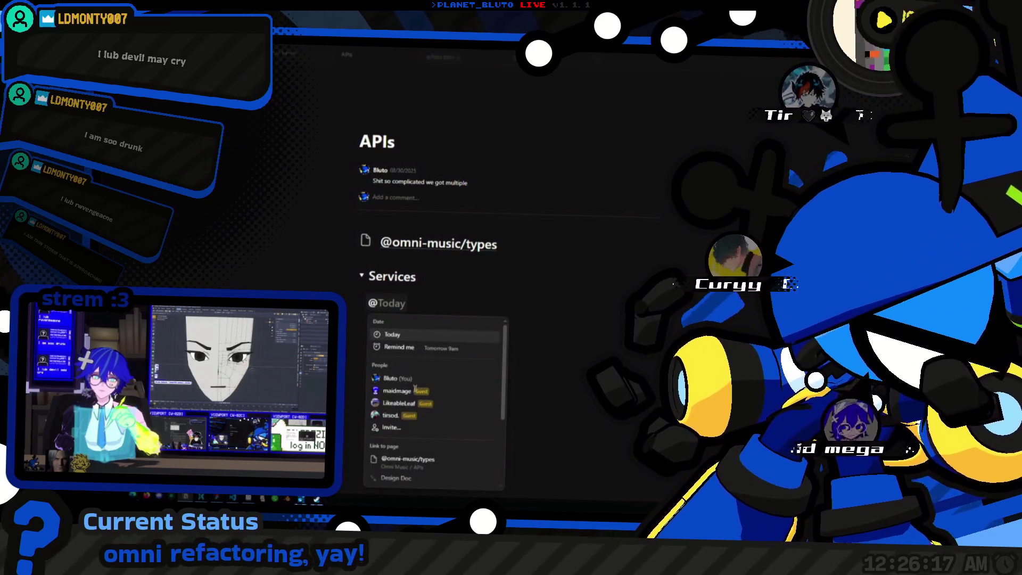
pyautogui.press('Down')
pyautogui.press('Down')
pyautogui.press('Return')
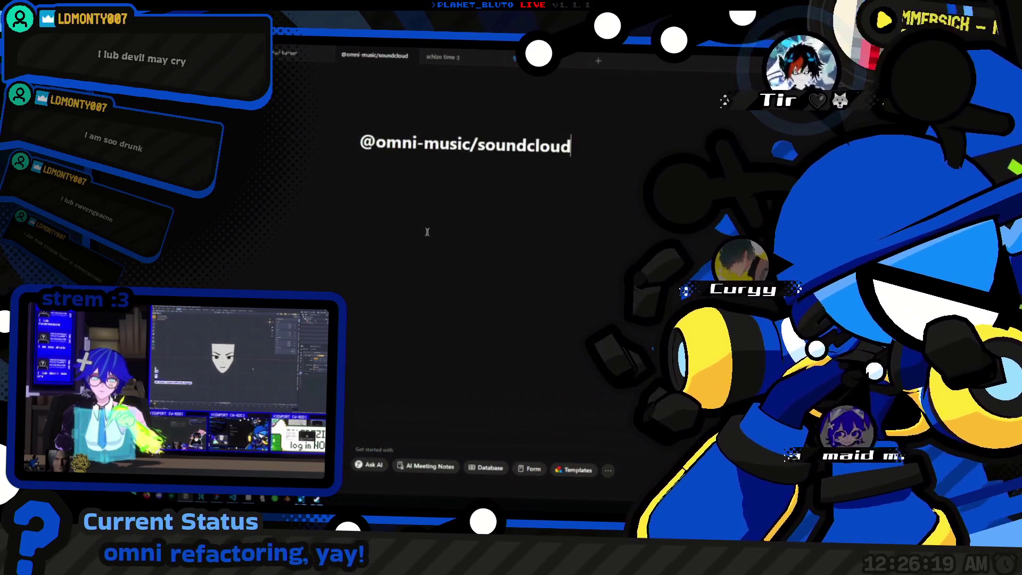
pyautogui.hotkey('ctrl', '[')
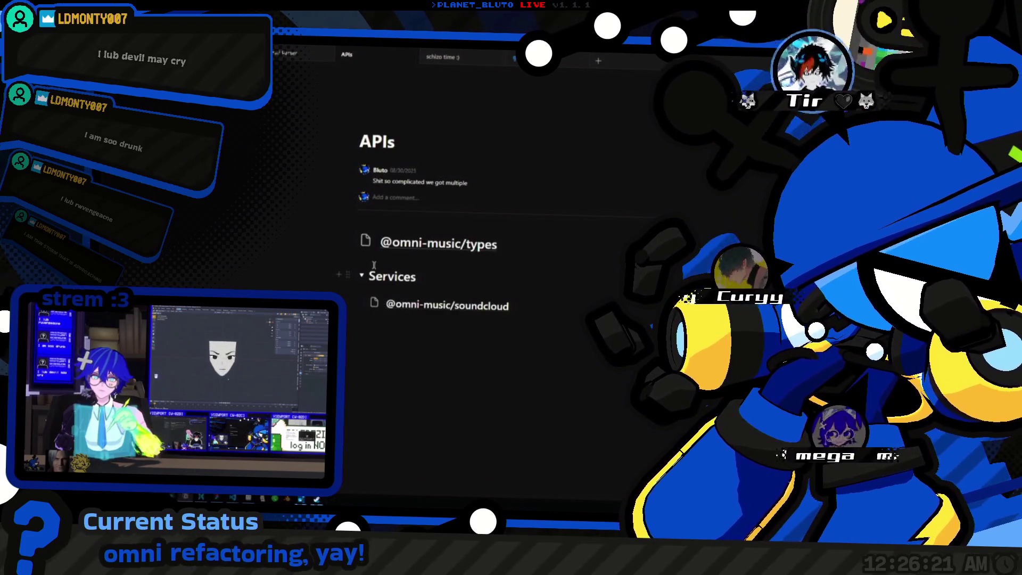
pyautogui.click(445, 276)
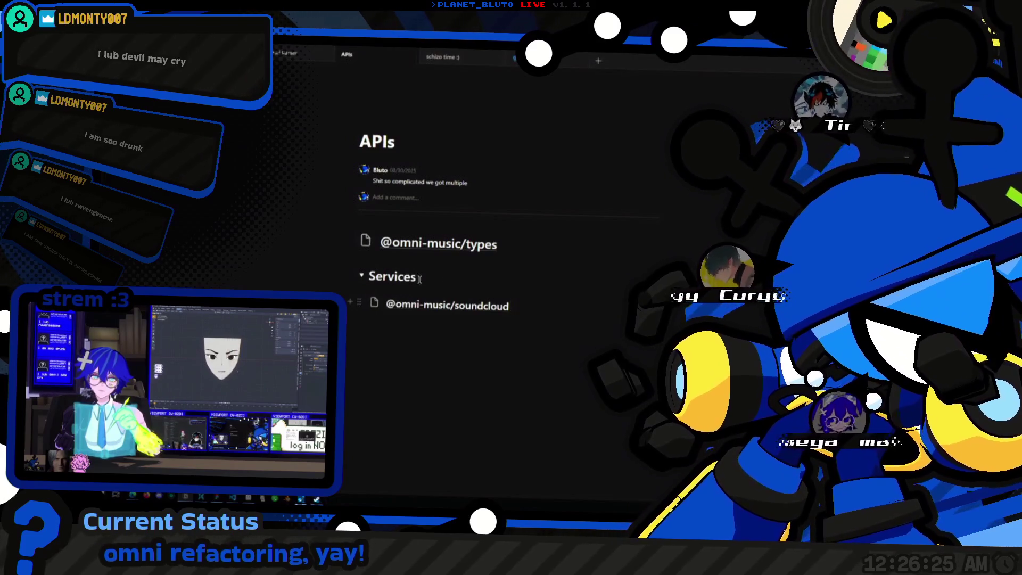
pyautogui.click(534, 234)
pyautogui.hotkey('ctrl', 'd')
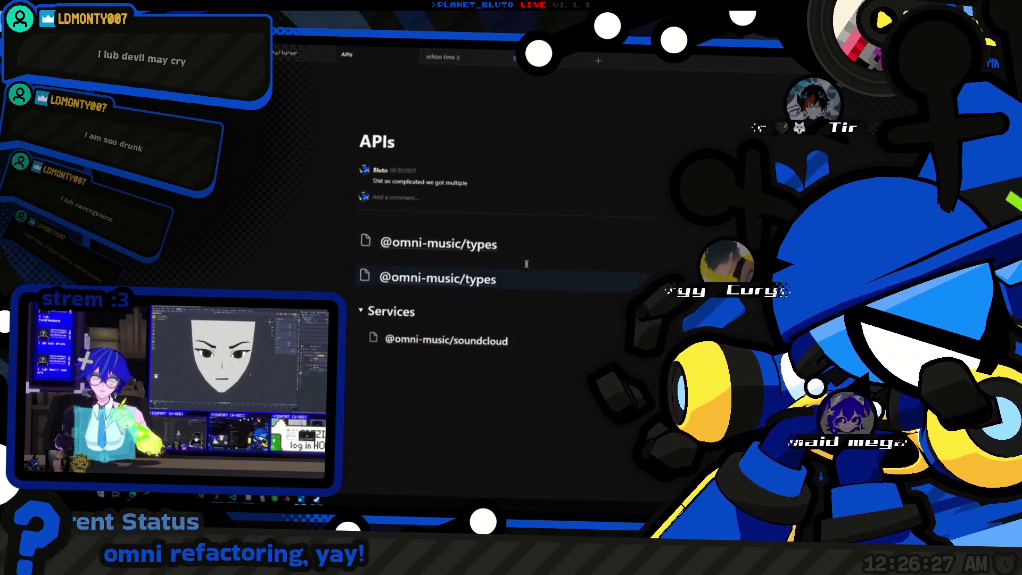
pyautogui.click(429, 283)
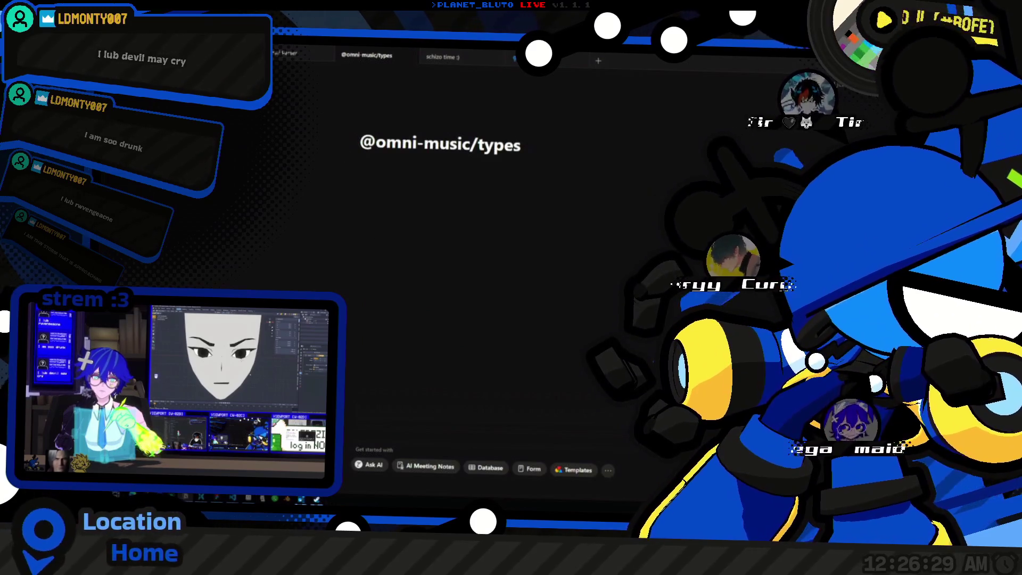
pyautogui.hotkey('ctrl', '[')
pyautogui.click(445, 280)
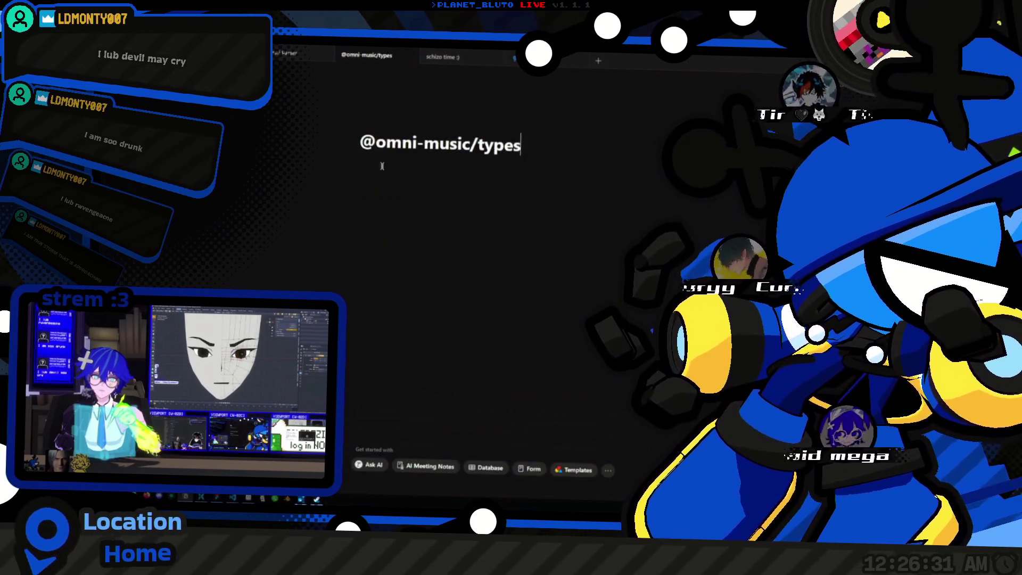
pyautogui.doubleClick(493, 145)
pyautogui.hotkey('alt', 'Tab')
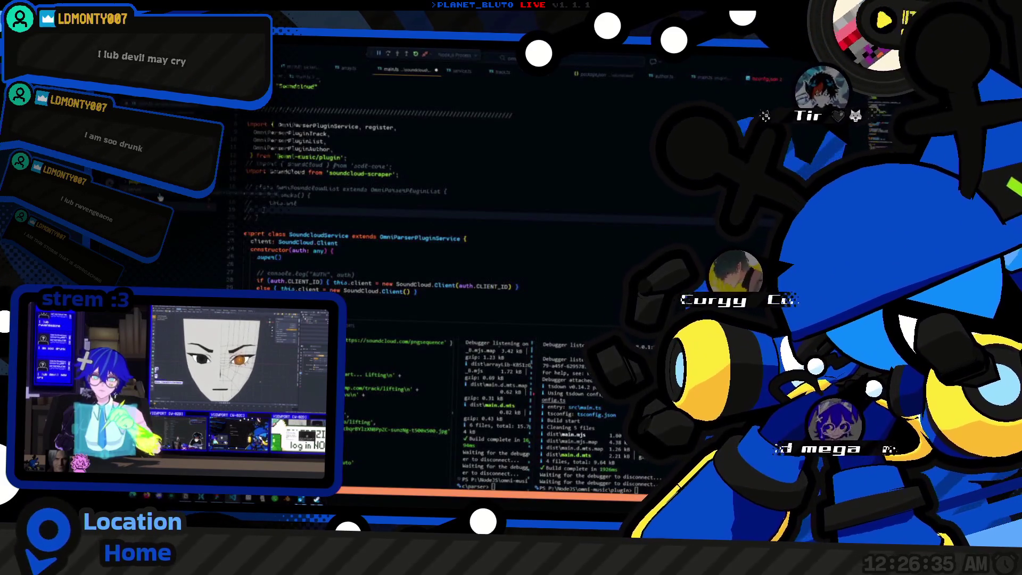
pyautogui.hotkey('alt', 'Tab')
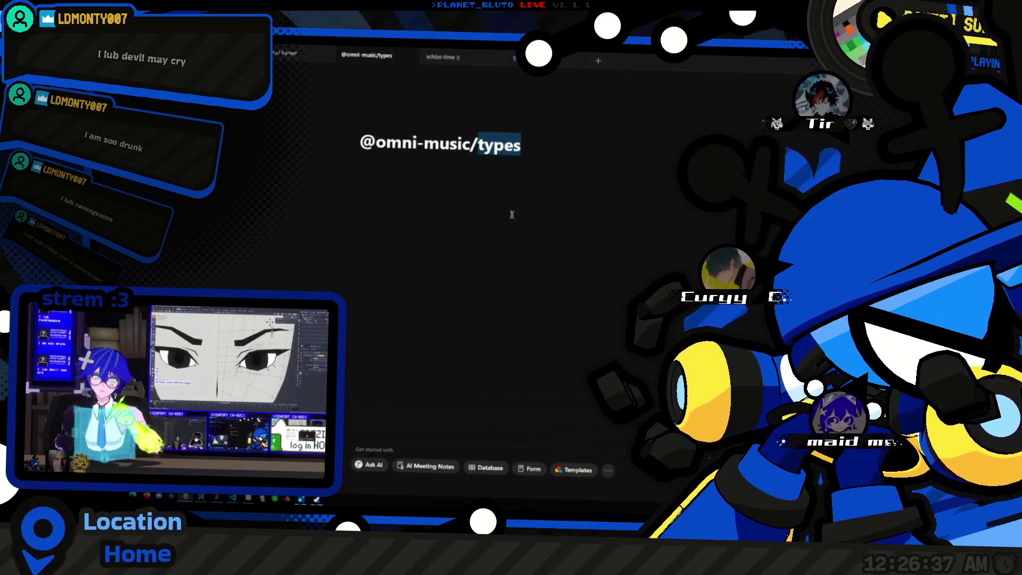
pyautogui.write('plugin')
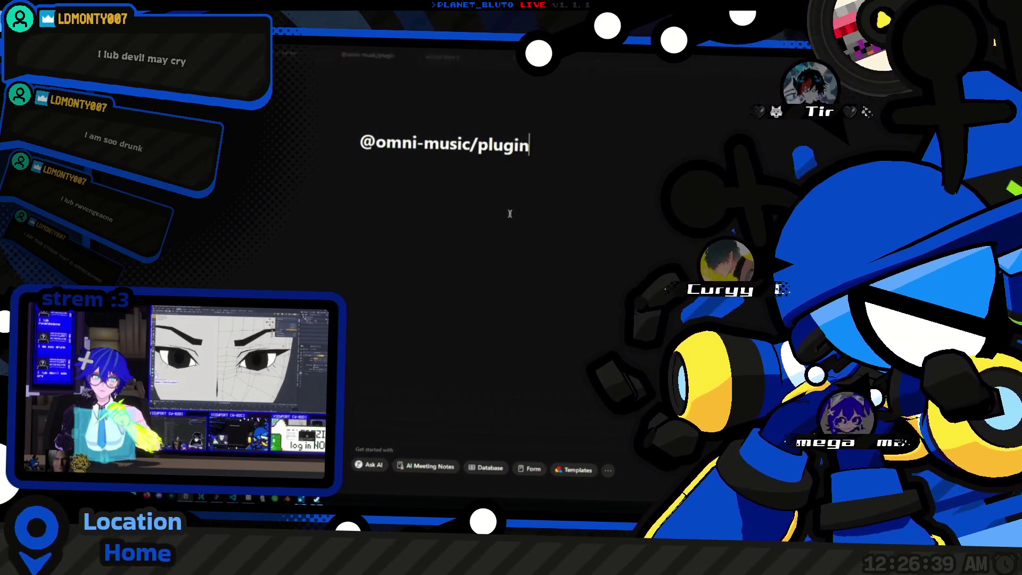
pyautogui.hotkey('alt', 'Tab')
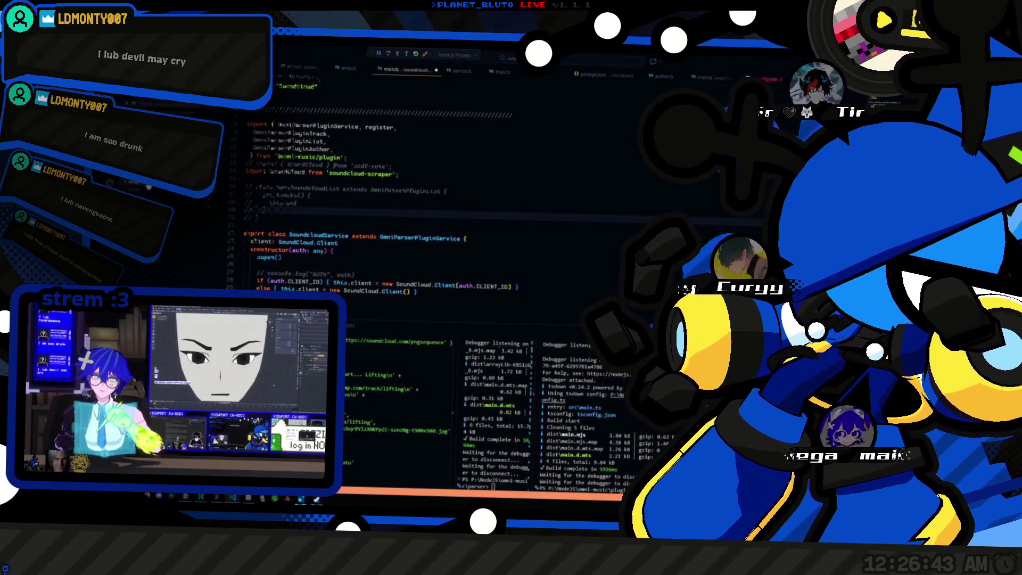
pyautogui.hotkey('alt', 'Tab')
pyautogui.hotkey('alt', 'Tab')
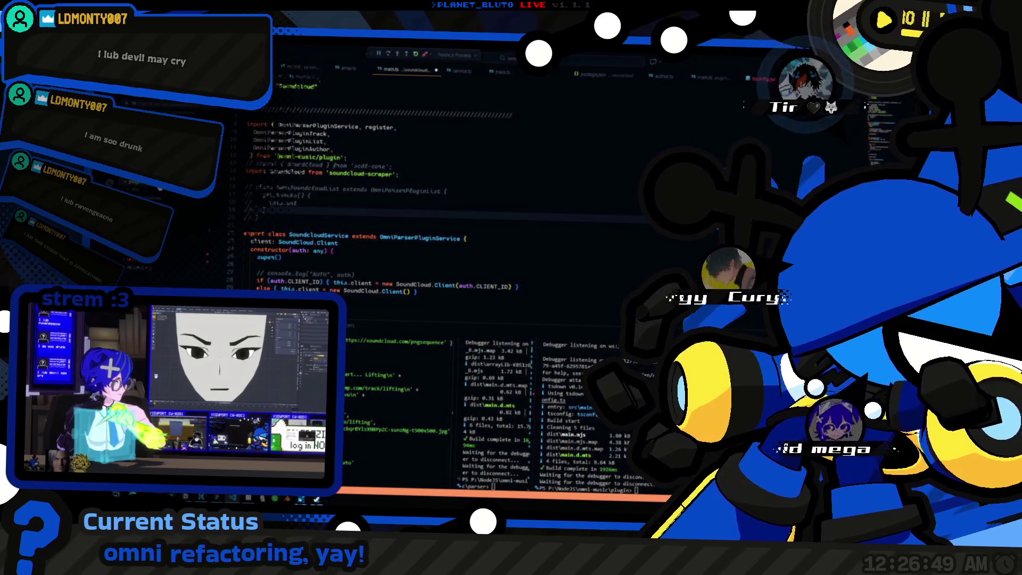
pyautogui.hotkey('alt', 'Tab')
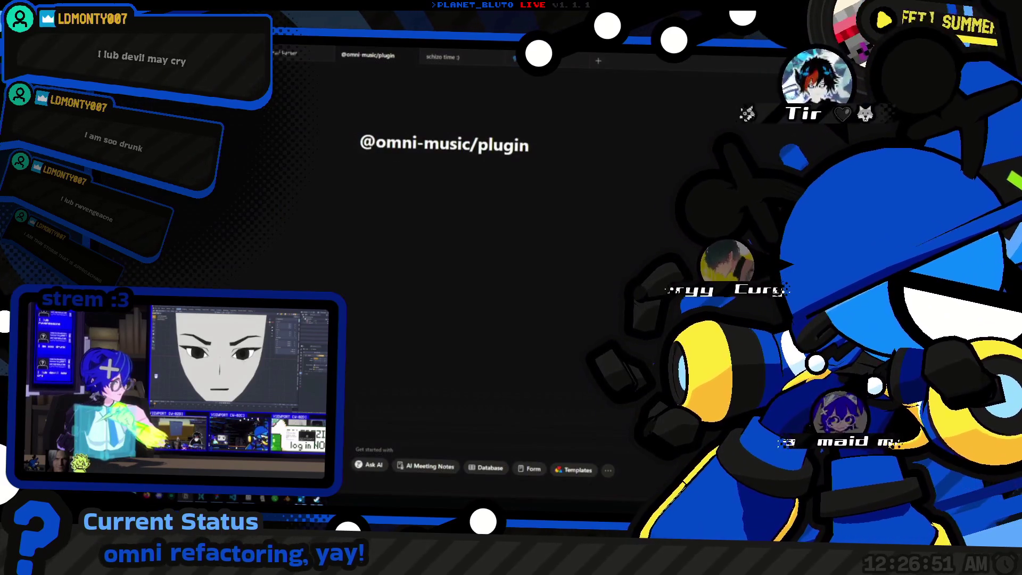
pyautogui.hotkey('ctrl', '[')
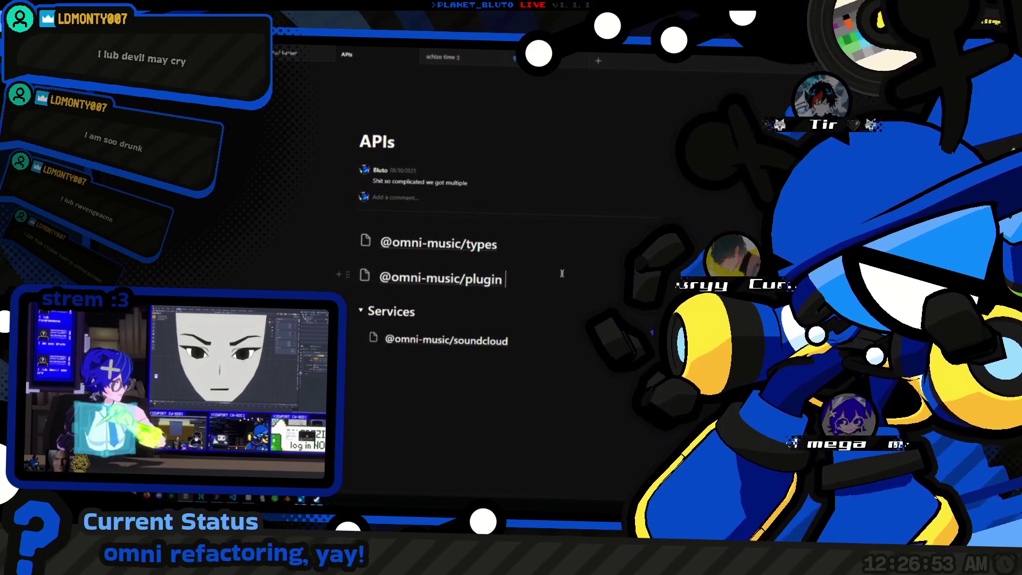
pyautogui.hotkey('alt', 'Tab')
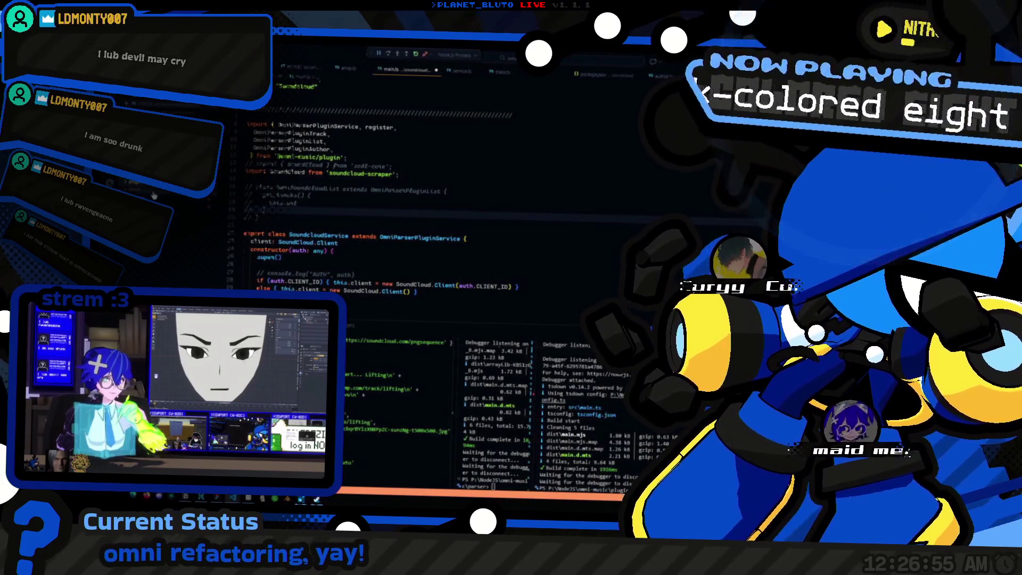
pyautogui.hotkey('alt', 'Tab')
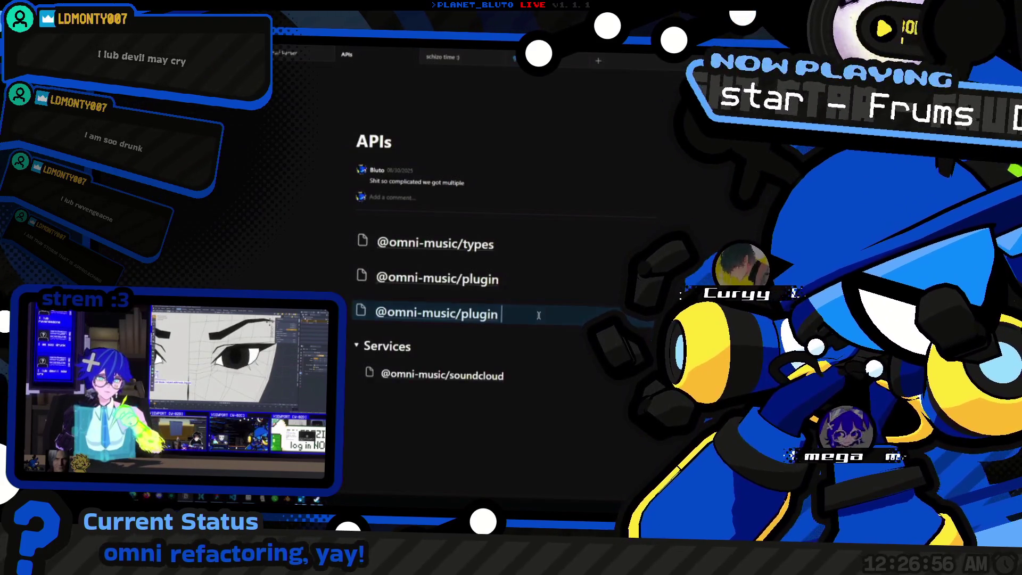
pyautogui.click(538, 314)
pyautogui.click(539, 315)
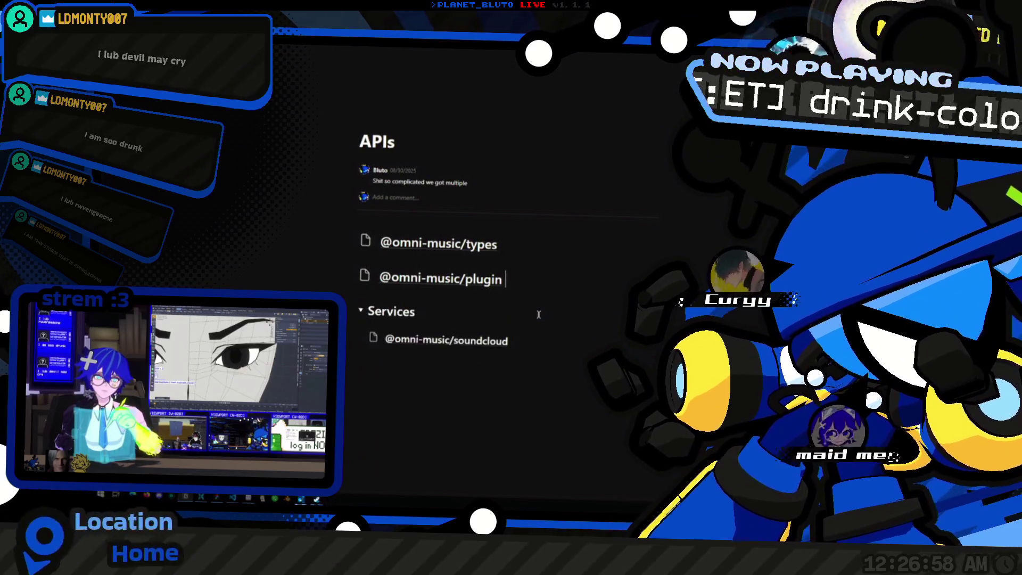
pyautogui.hotkey('ctrl', 'z')
pyautogui.hotkey('ctrl', 'shift', 'z')
pyautogui.click(538, 314)
pyautogui.doubleClick(552, 146)
pyautogui.write('server')
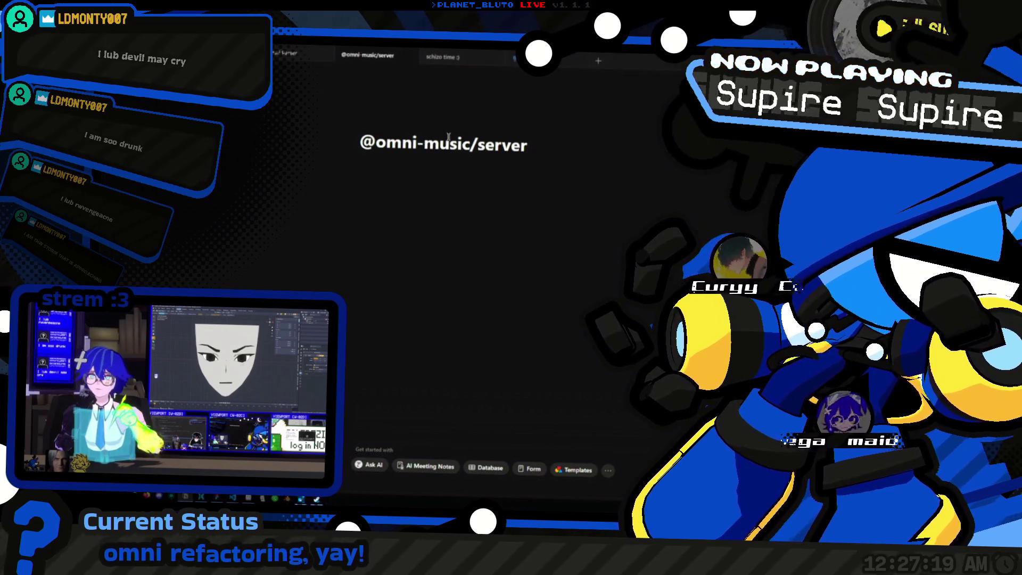
pyautogui.hotkey('alt', 'Left')
# Step: Check the package rows on APIs and collapse, then re-expand, the Services section
pyautogui.hotkey('alt', 'Tab')
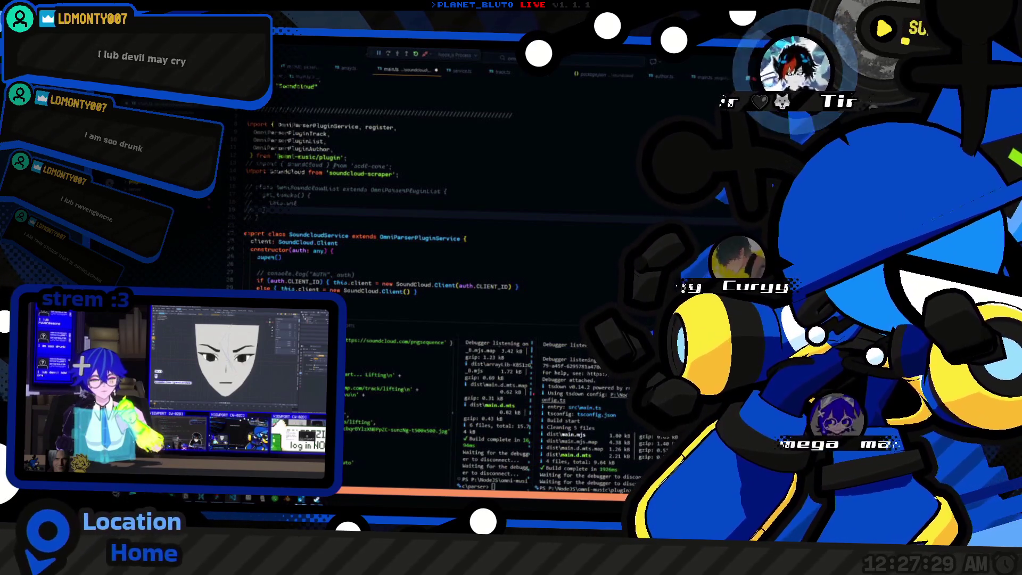
pyautogui.hotkey('alt', 'Tab')
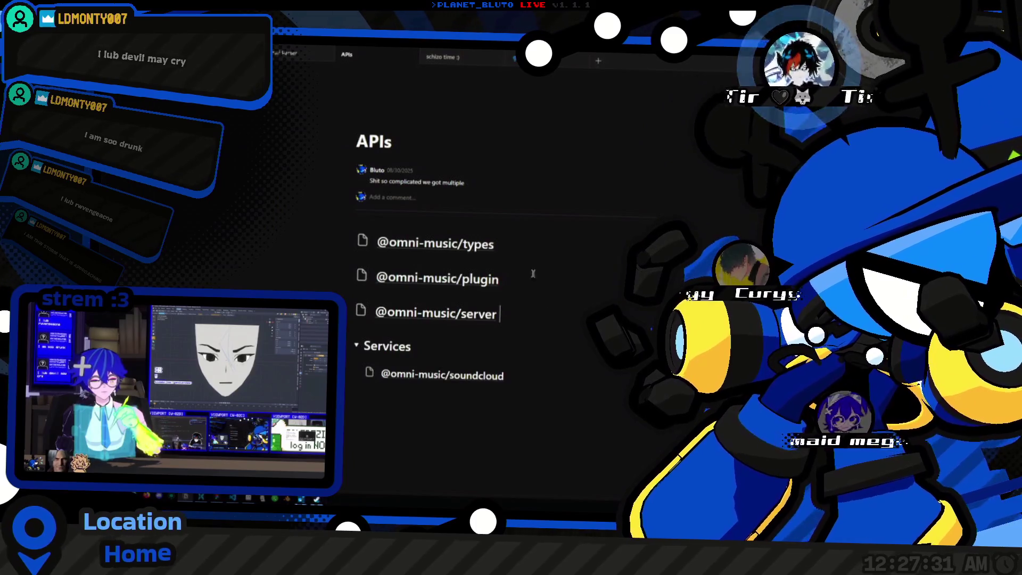
pyautogui.click(520, 277)
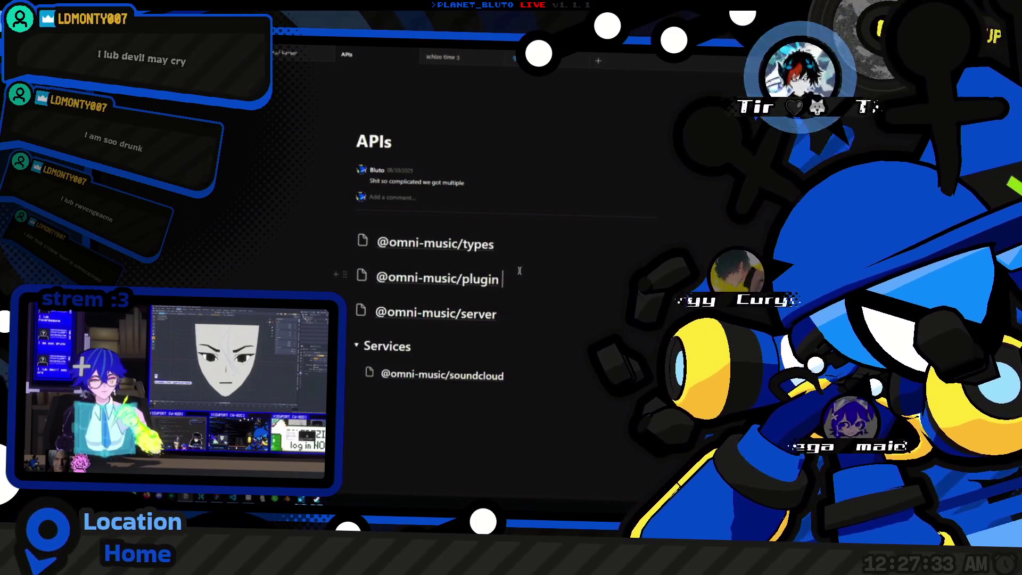
pyautogui.press('Down')
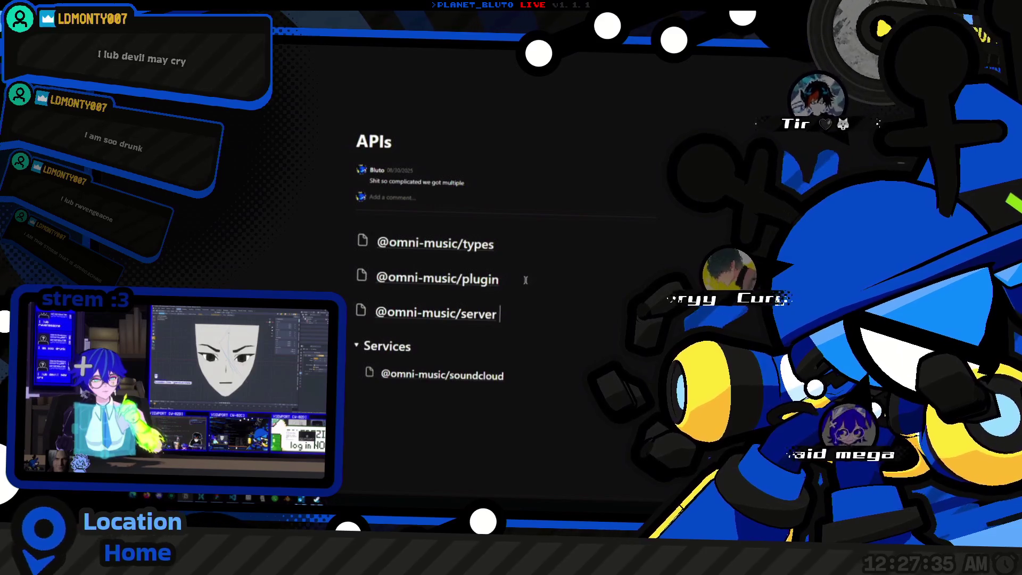
pyautogui.press('Down')
pyautogui.press('Down')
pyautogui.press('Up')
pyautogui.press('Up')
pyautogui.press('Up')
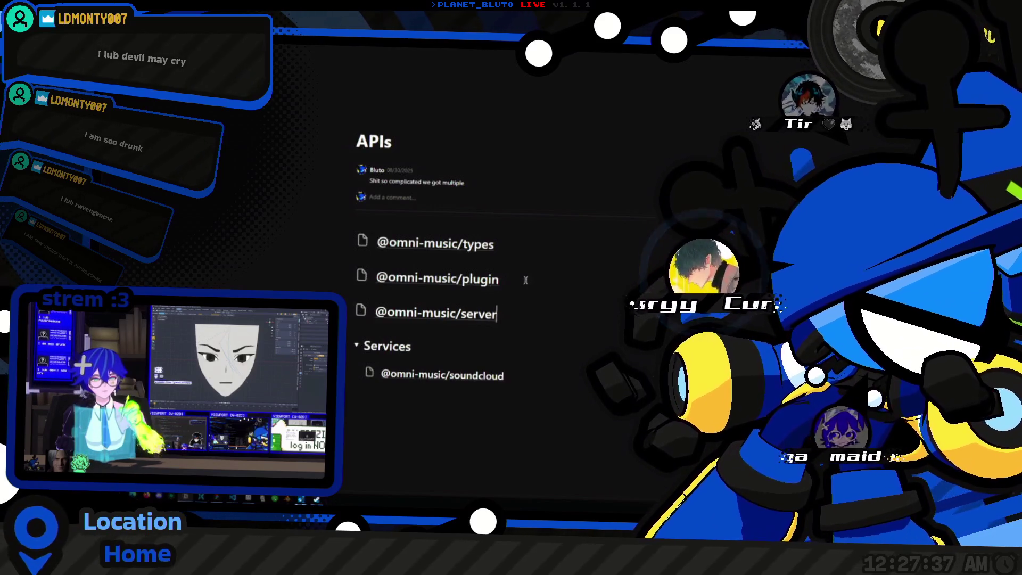
pyautogui.hotkey('alt', 'Tab')
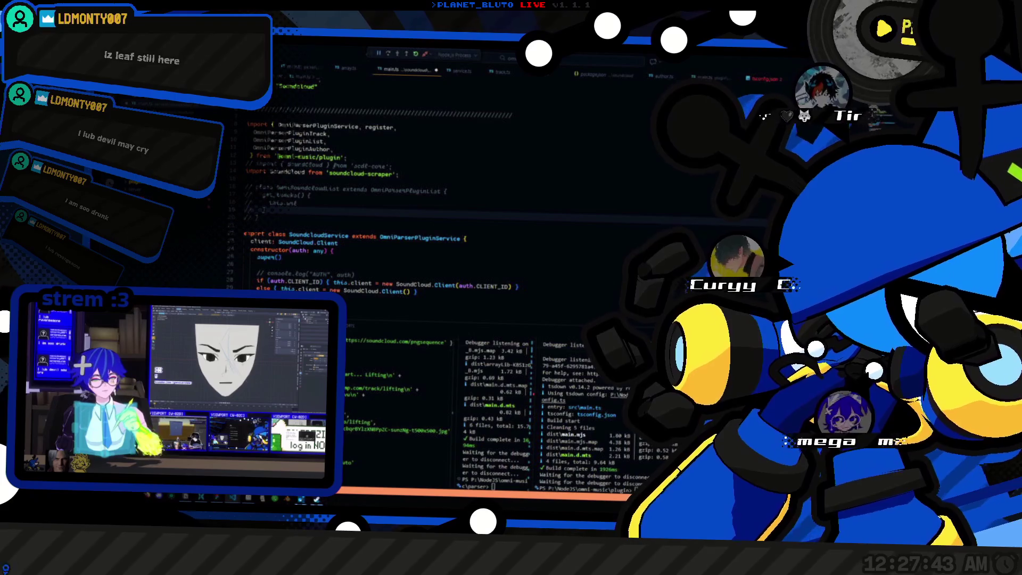
pyautogui.hotkey('alt', 'Tab')
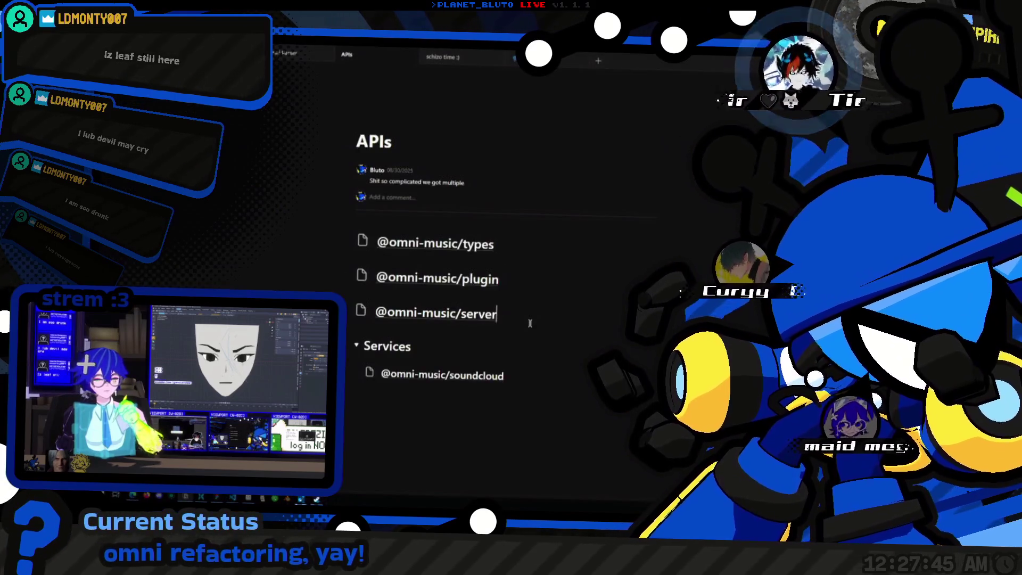
pyautogui.click(357, 346)
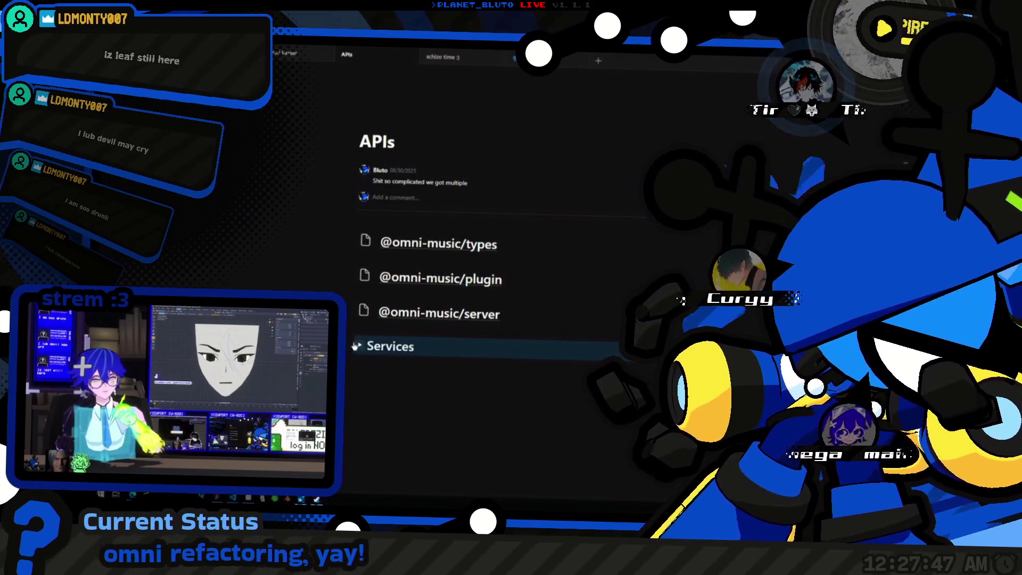
pyautogui.click(359, 346)
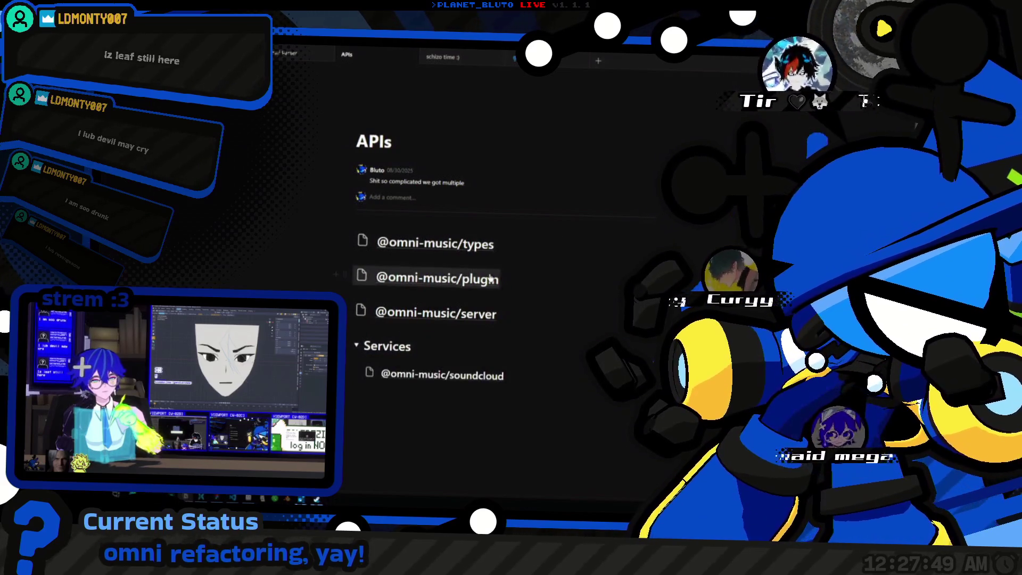
# Step: Add a Backend toggle heading and move the types, plugin and server pages into it
pyautogui.click(519, 248)
pyautogui.press('Return')
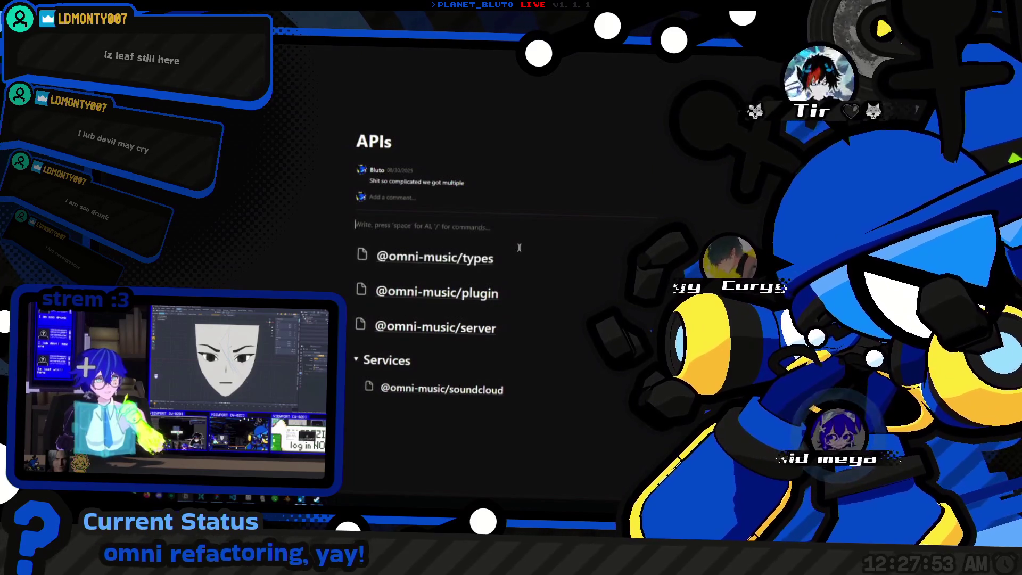
pyautogui.write('# ')
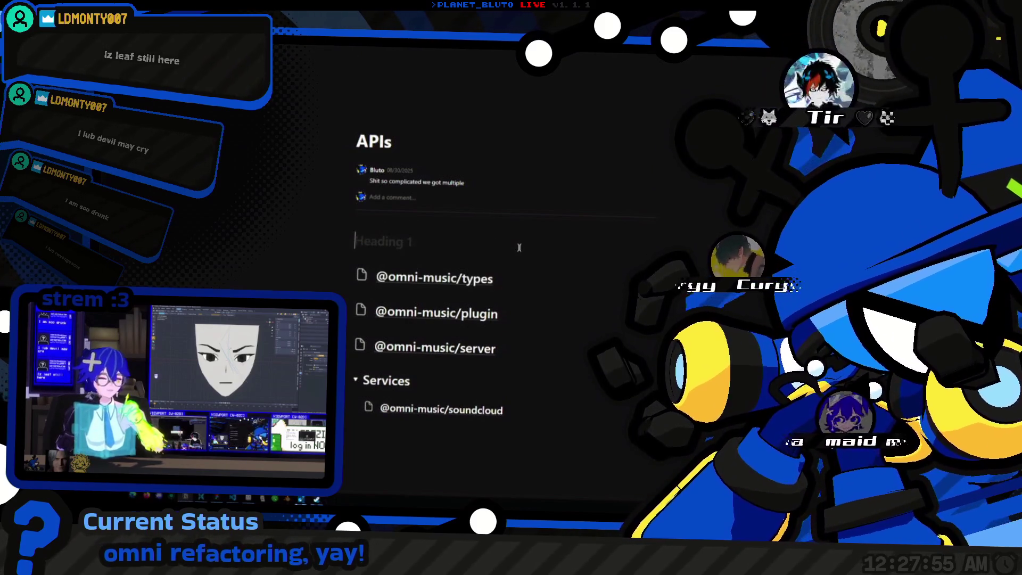
pyautogui.write('Backend')
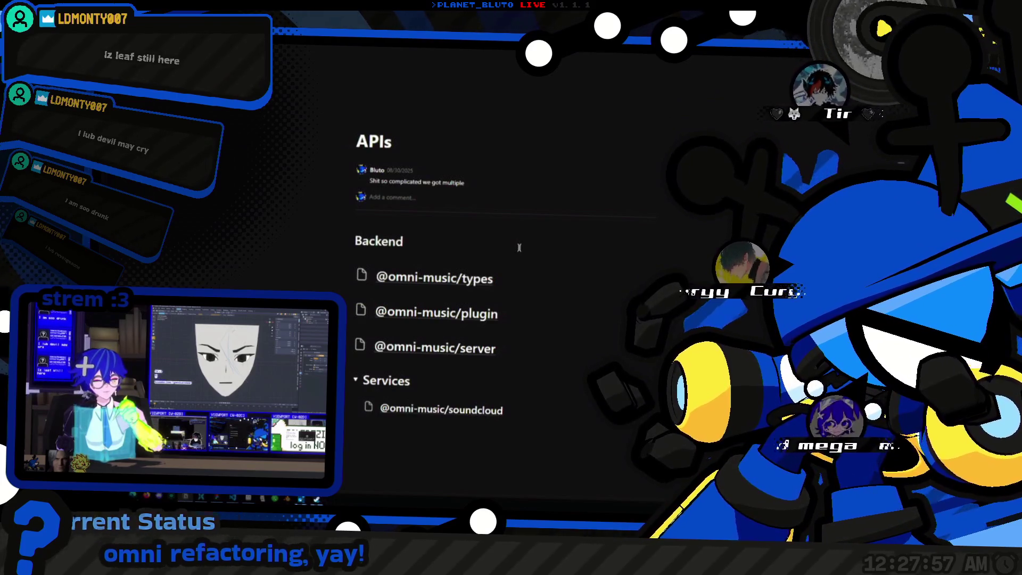
pyautogui.write('>')
pyautogui.moveTo(340, 287); pyautogui.dragTo(389, 259)
pyautogui.moveTo(351, 308); pyautogui.dragTo(373, 302)
pyautogui.moveTo(348, 341); pyautogui.dragTo(372, 335)
pyautogui.click(438, 242)
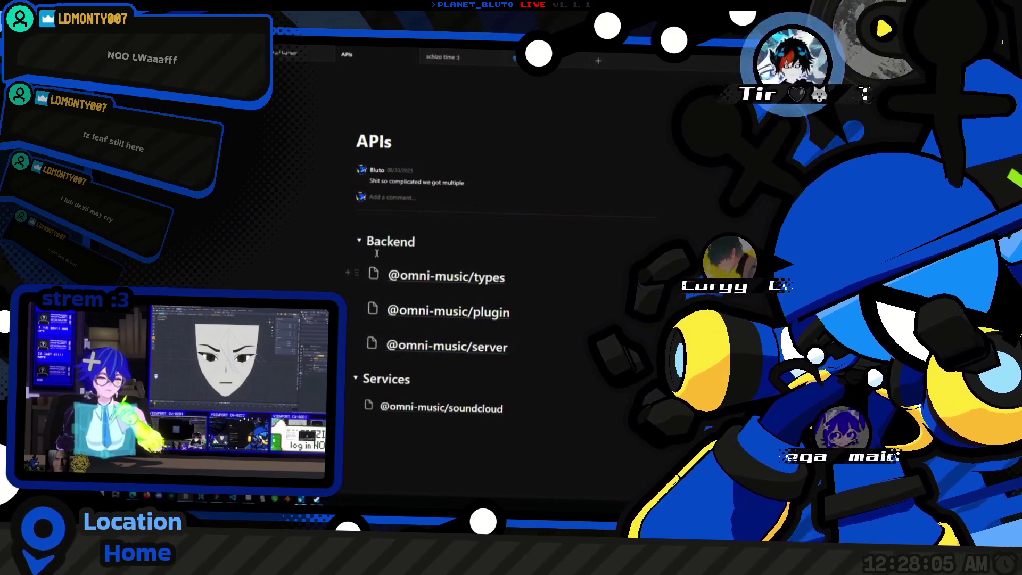
pyautogui.click(360, 240)
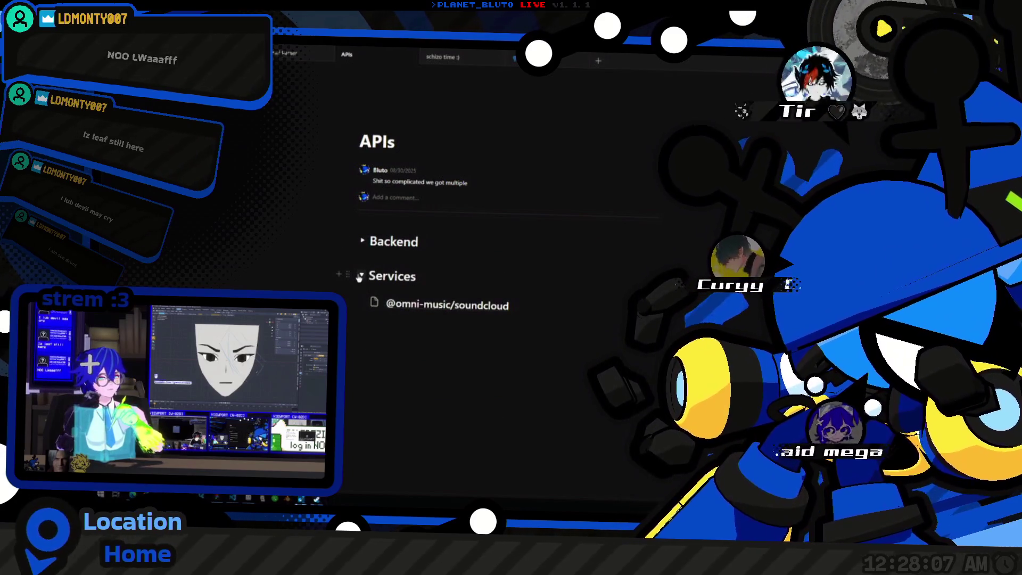
# Step: Duplicate the Services toggle section and select the copy's heading text
pyautogui.click(359, 276)
pyautogui.click(439, 272)
pyautogui.hotkey('ctrl', 'd')
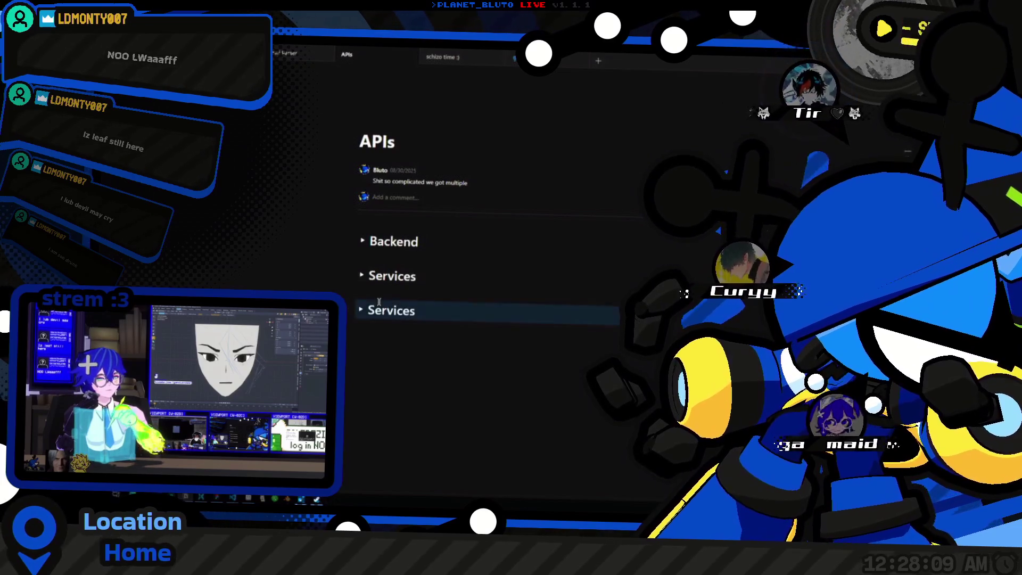
pyautogui.click(362, 311)
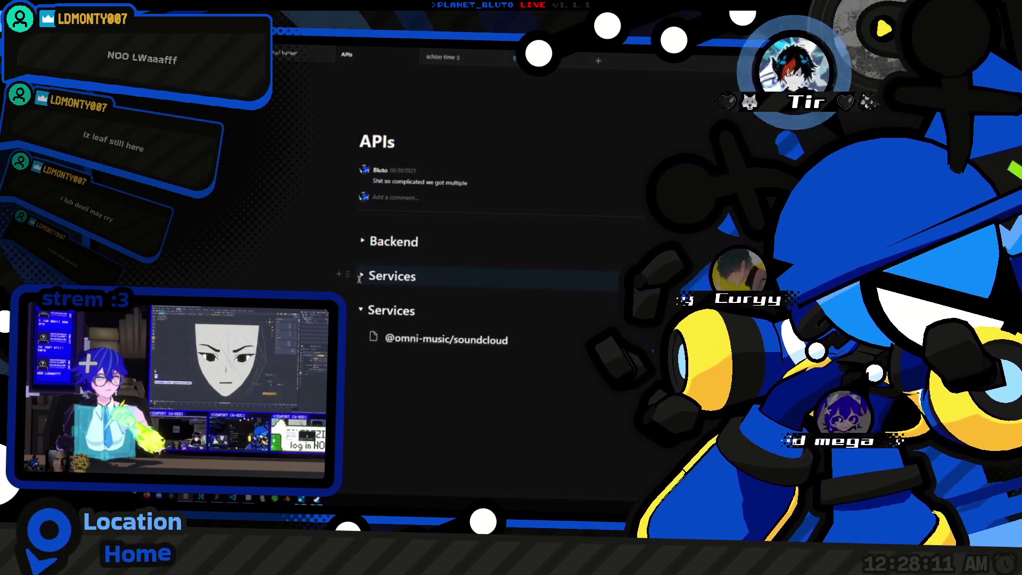
pyautogui.click(361, 275)
pyautogui.click(362, 240)
pyautogui.scroll(-1, 416, 308)
pyautogui.scroll(-1, 416, 308)
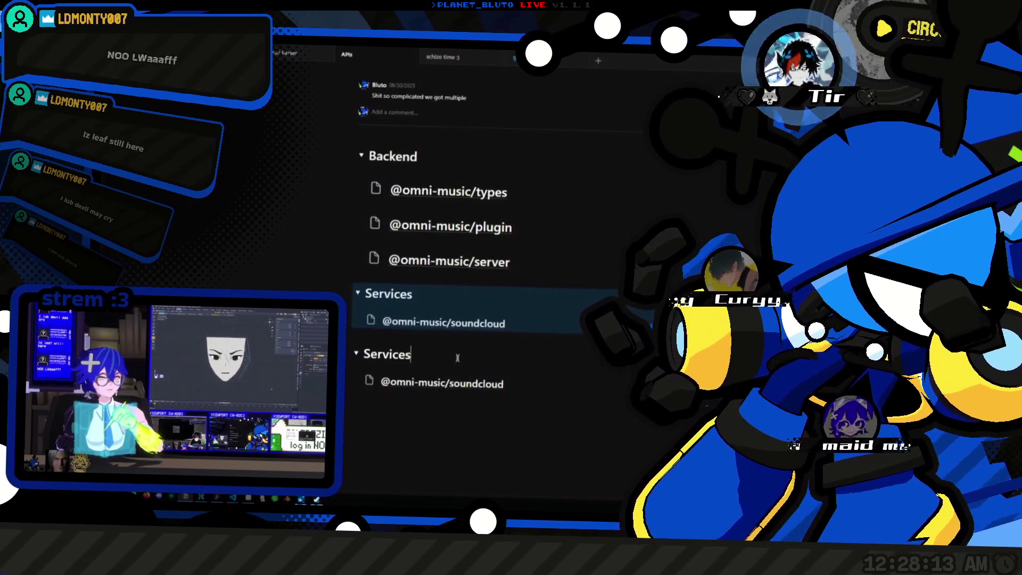
pyautogui.doubleClick(462, 362)
# Step: Rename the copied Services heading to Front-End and the Backend heading to Back-End
pyautogui.write('Front-End')
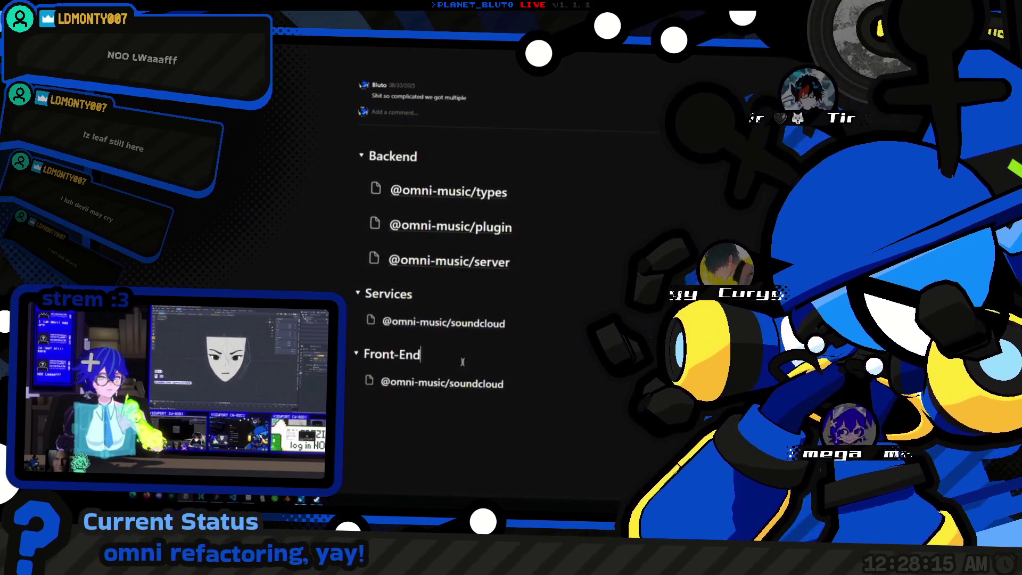
pyautogui.click(397, 155)
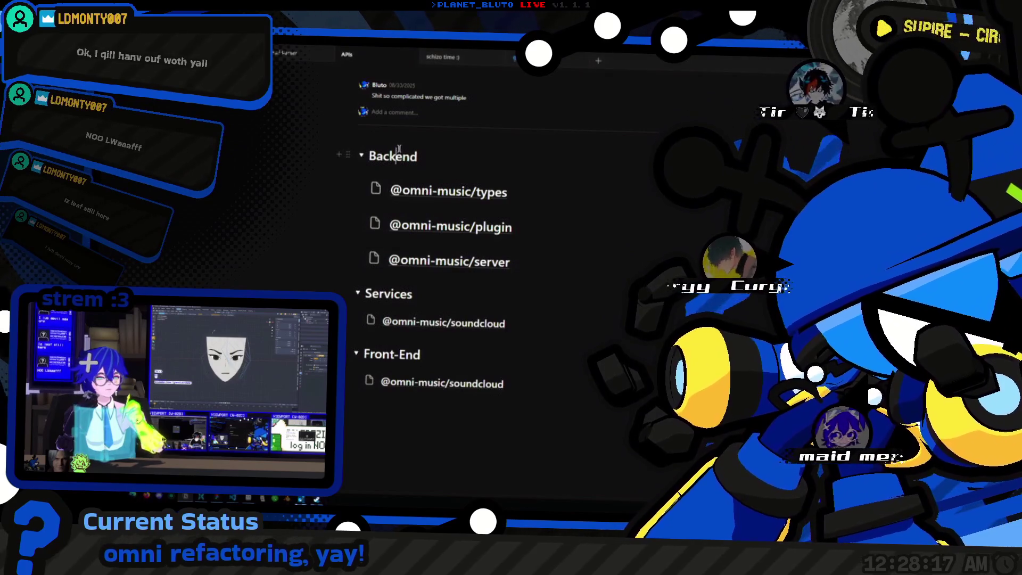
pyautogui.press('Delete')
pyautogui.press('Delete')
pyautogui.press('Delete')
pyautogui.write('-End')
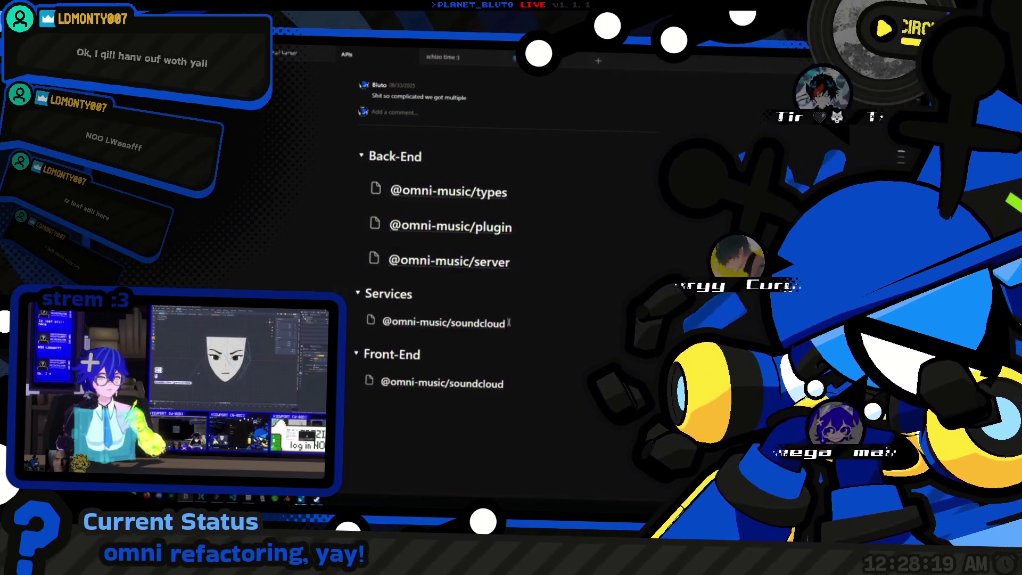
pyautogui.click(477, 360)
pyautogui.click(534, 382)
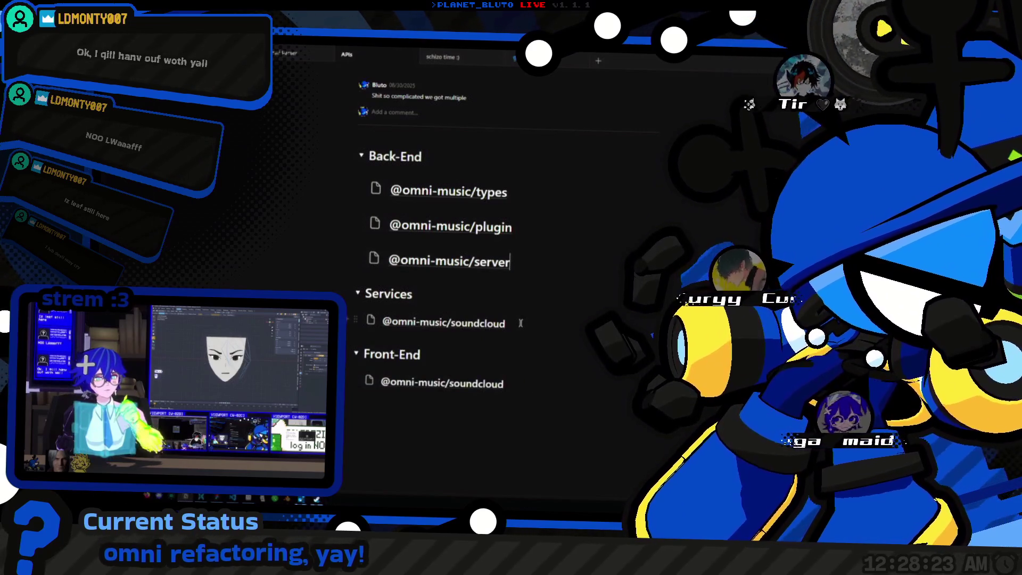
pyautogui.click(524, 323)
pyautogui.click(532, 390)
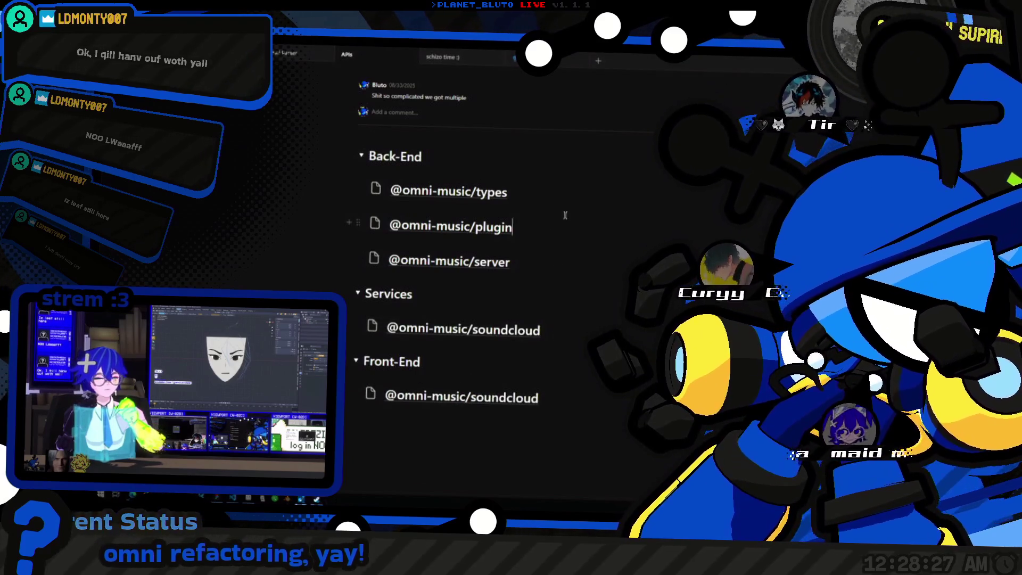
pyautogui.click(551, 404)
pyautogui.click(433, 397)
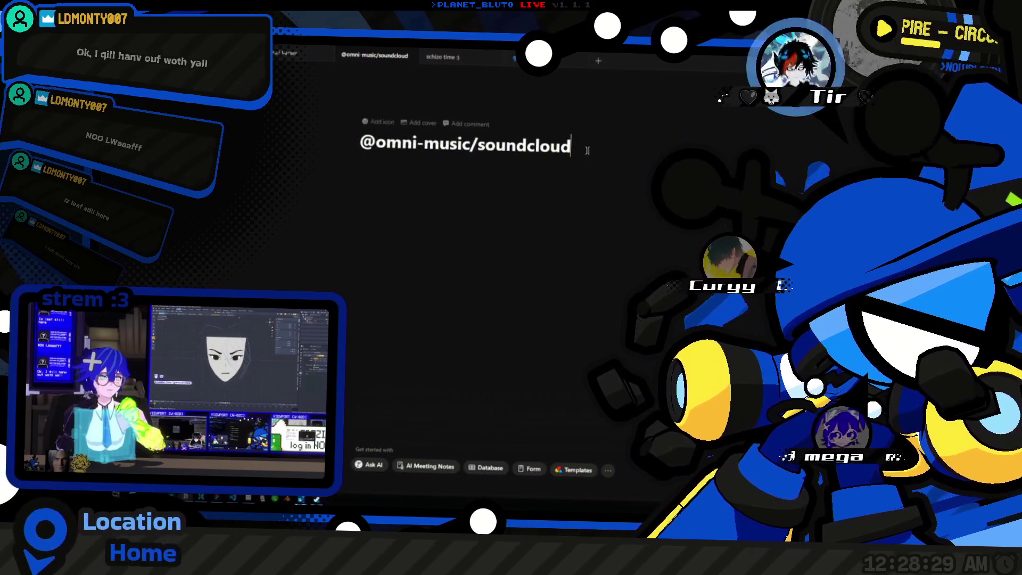
pyautogui.doubleClick(622, 147)
pyautogui.write('app')
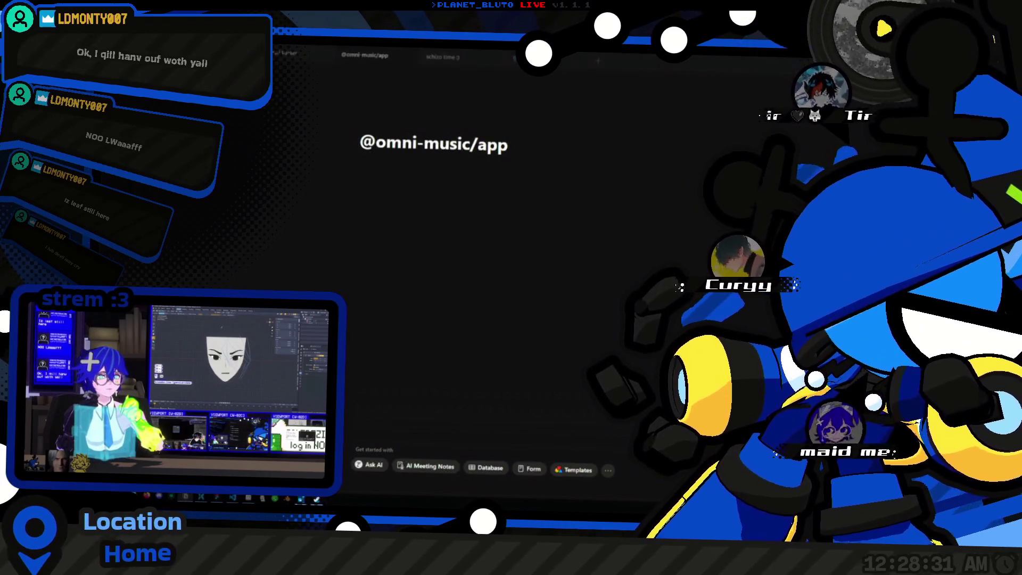
pyautogui.hotkey('ctrl', '[')
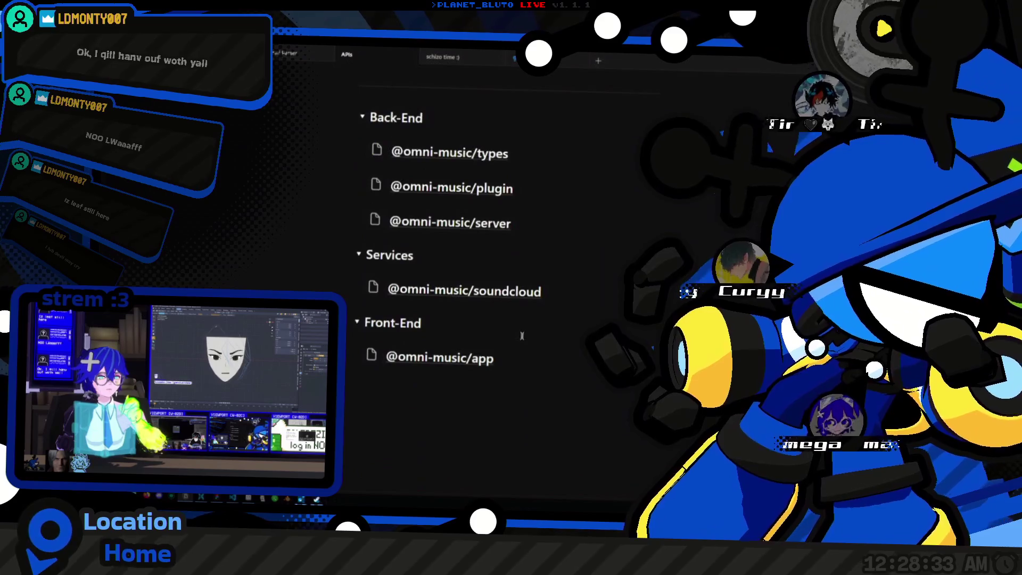
pyautogui.hotkey('ctrl', 'd')
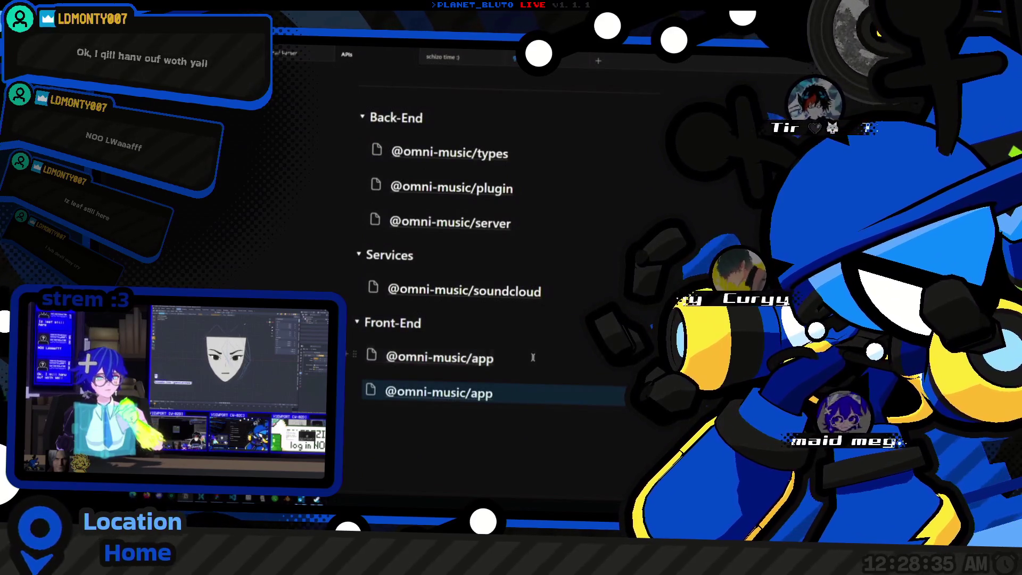
pyautogui.click(539, 151)
pyautogui.click(539, 152)
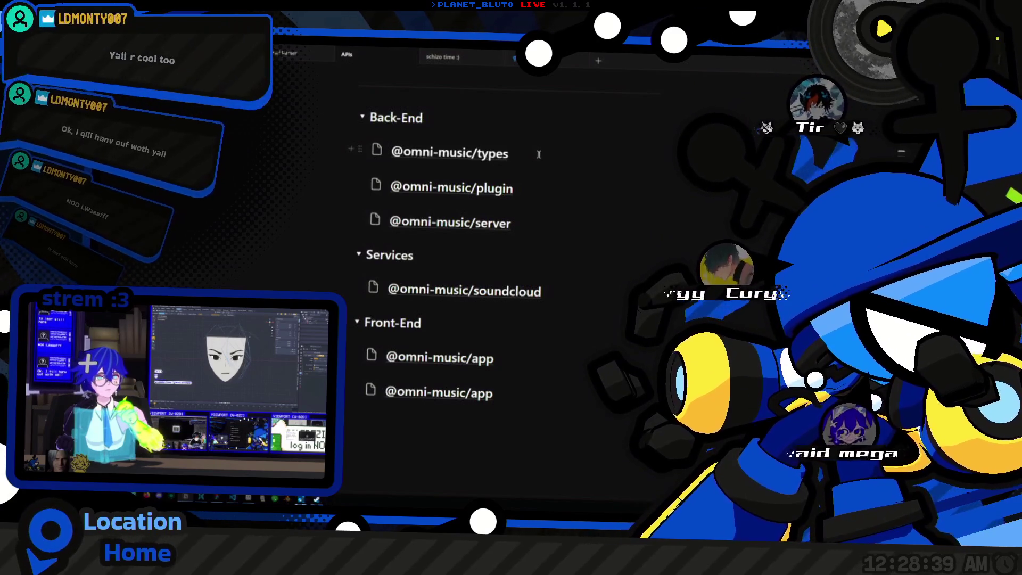
pyautogui.press('Return')
# Step: Add an italic line 'Defines common types and interfaces used across all omni packages', noting detached API requests and avoiding async
pyautogui.write('Defines common ')
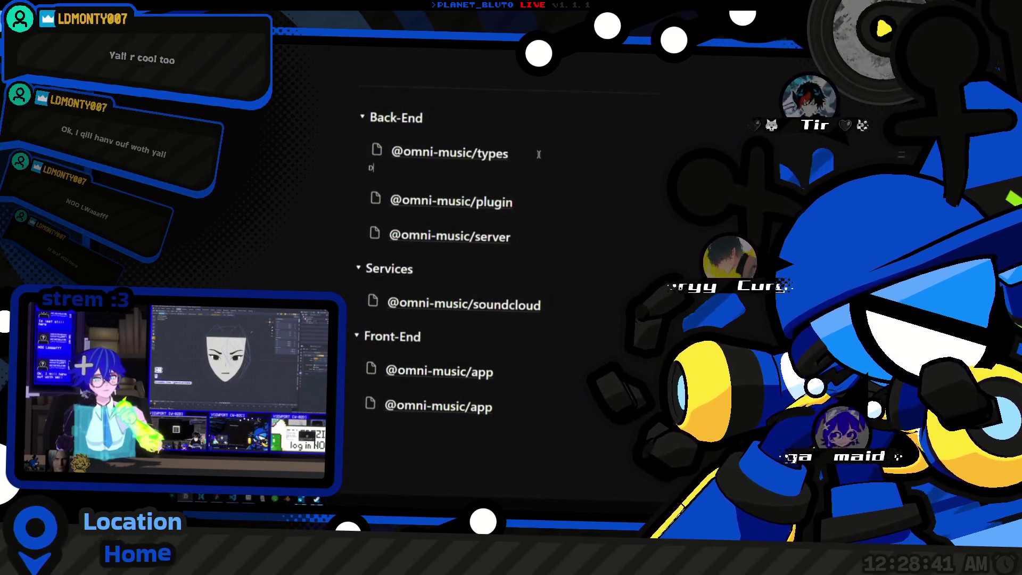
pyautogui.write('ty')
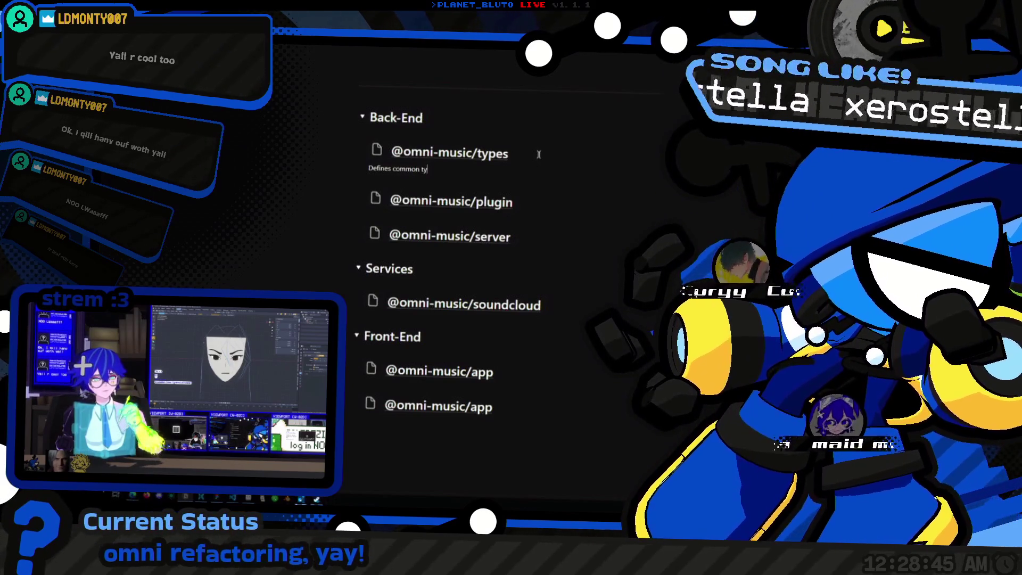
pyautogui.write('pes used ac')
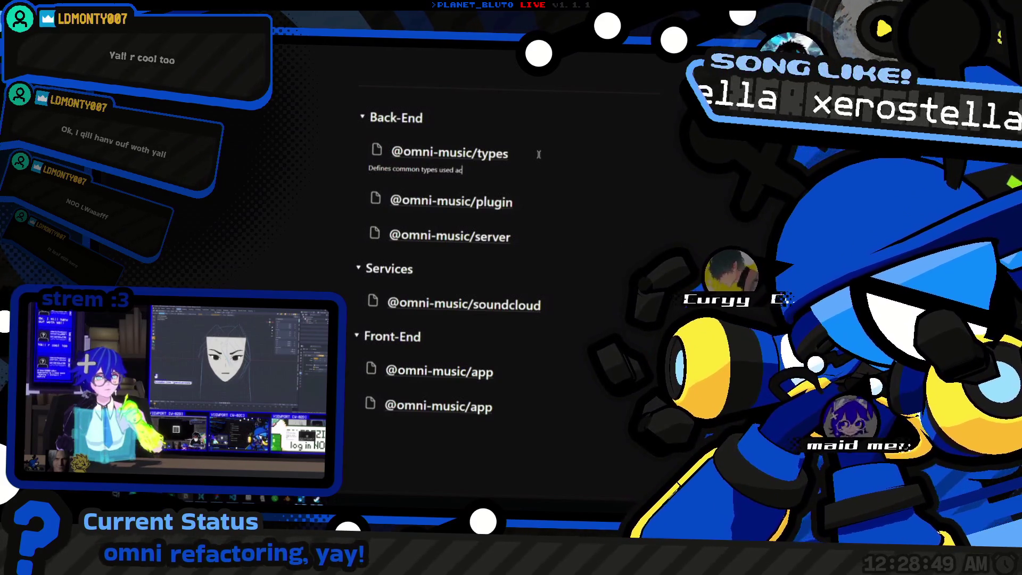
pyautogui.write('ross all omni a')
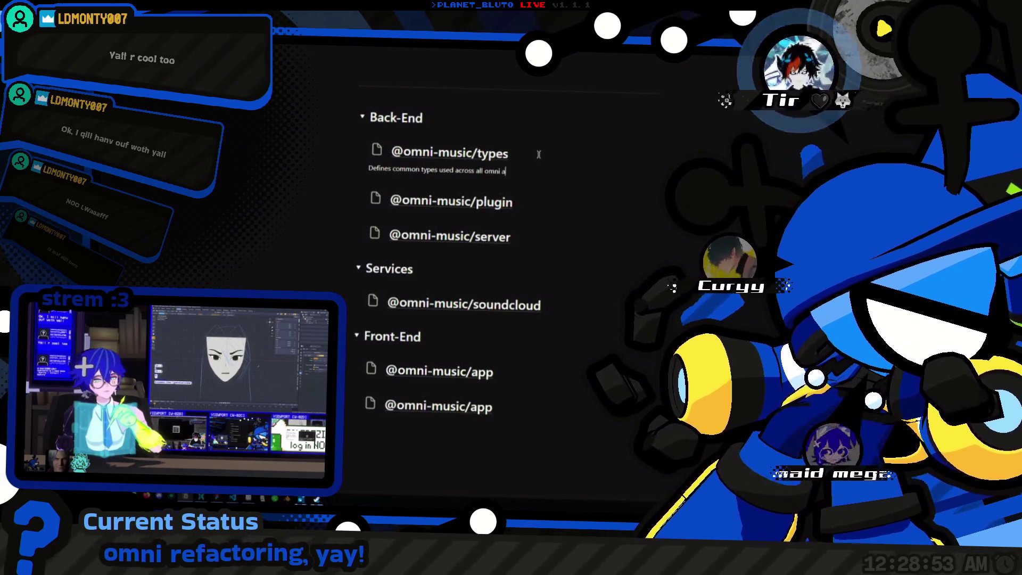
pyautogui.write(' packages')
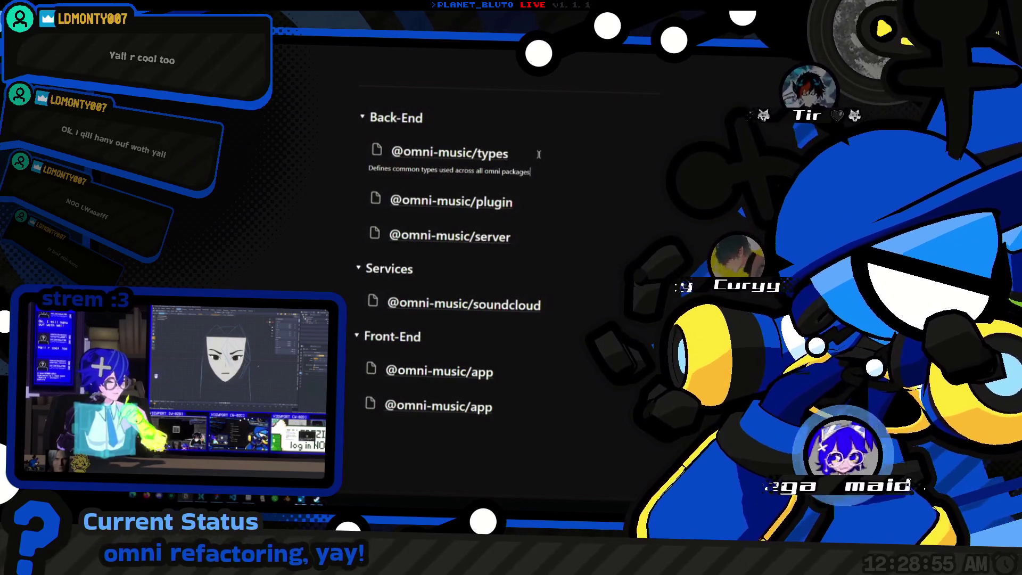
pyautogui.hotkey('shift', 'Home')
pyautogui.hotkey('ctrl', 'i')
pyautogui.press('End')
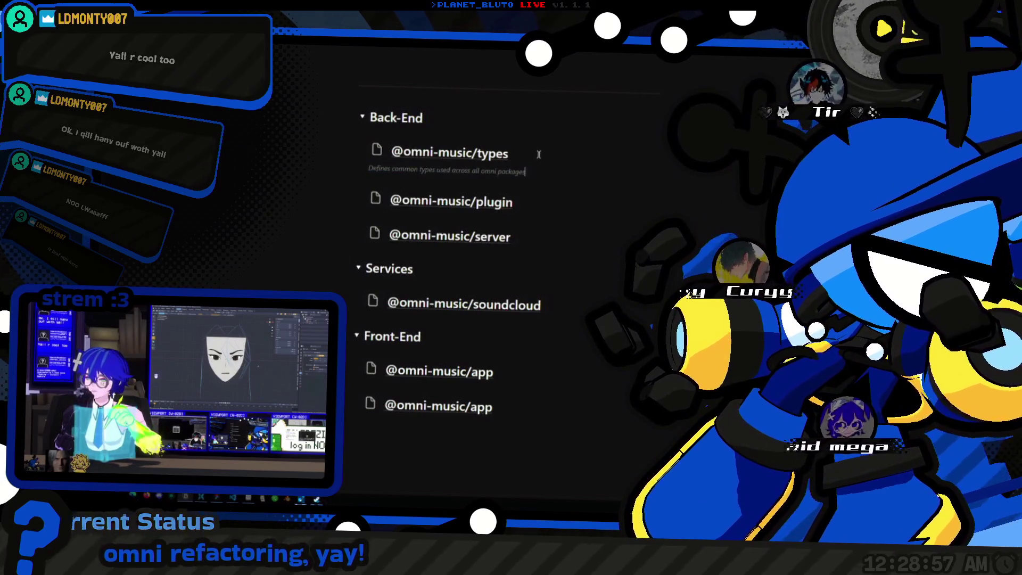
pyautogui.hotkey('ctrl', 'Right')
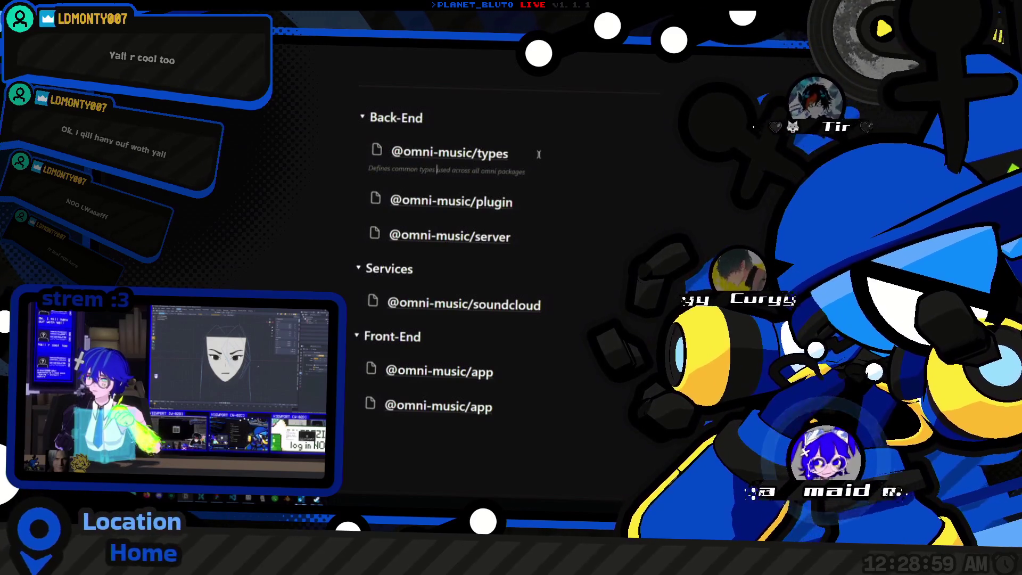
pyautogui.write('and interfaces')
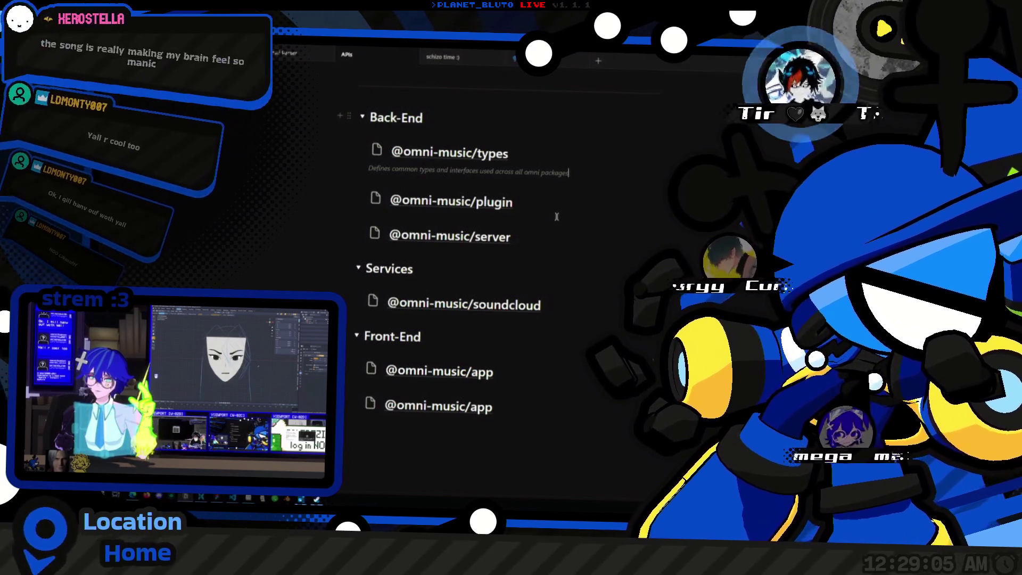
pyautogui.write('- detached')
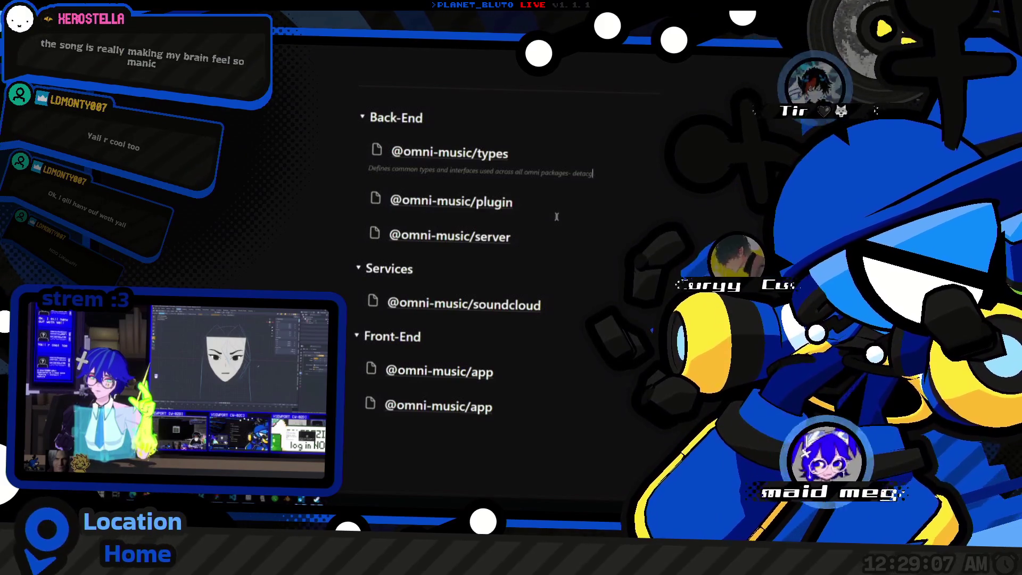
pyautogui.write(' from ')
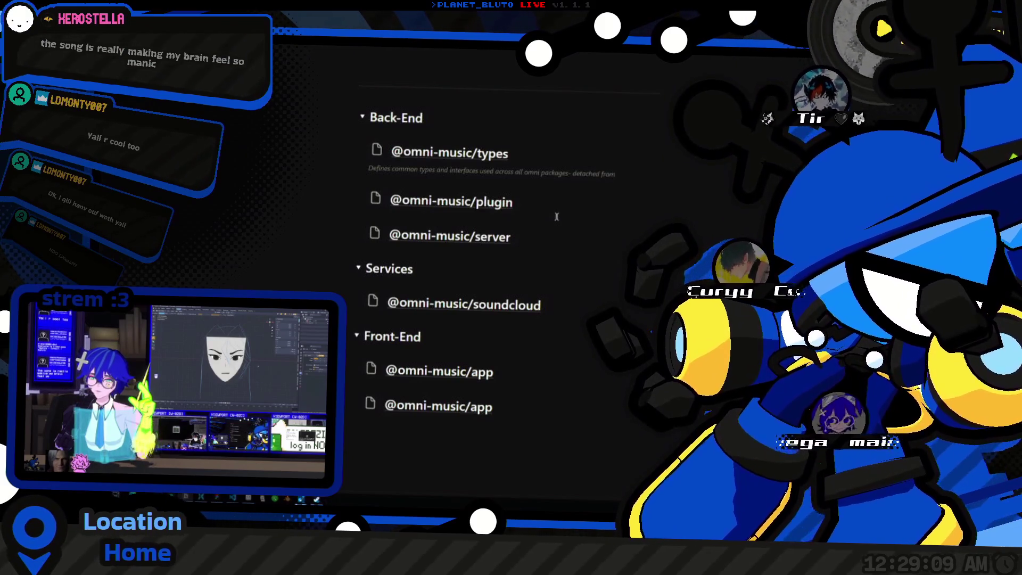
pyautogui.write('api')
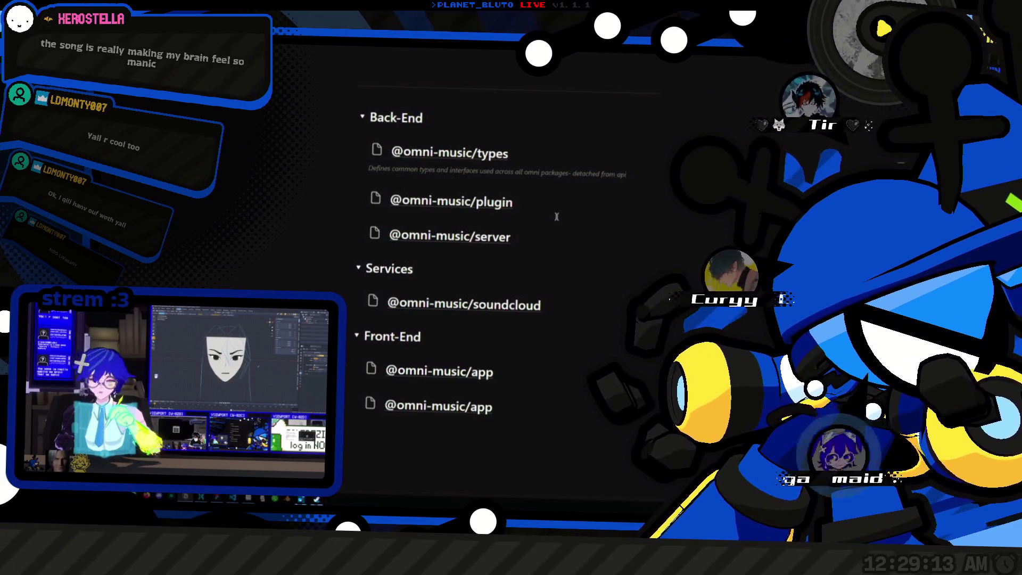
pyautogui.write(' requests')
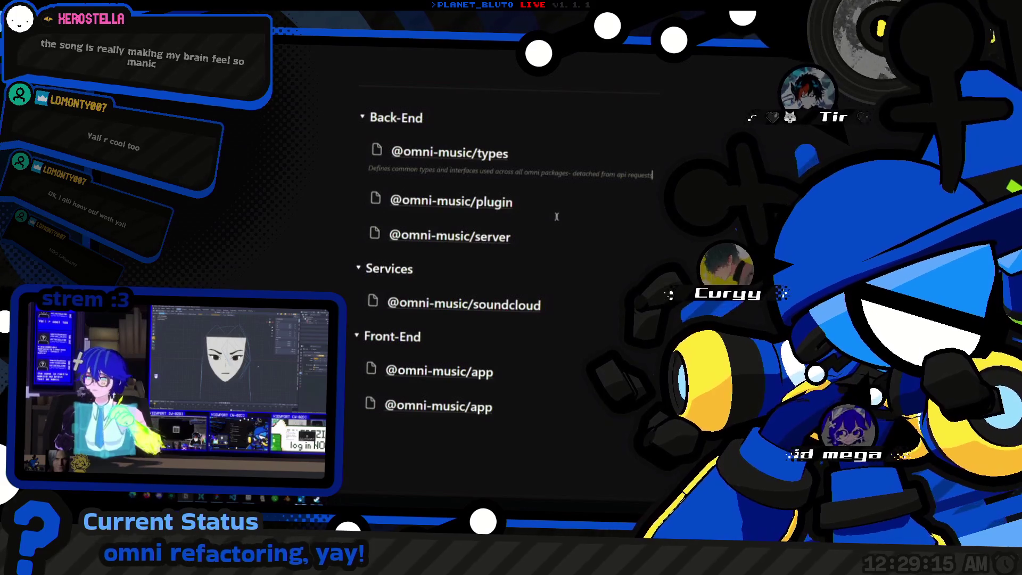
pyautogui.moveTo(514, 57)
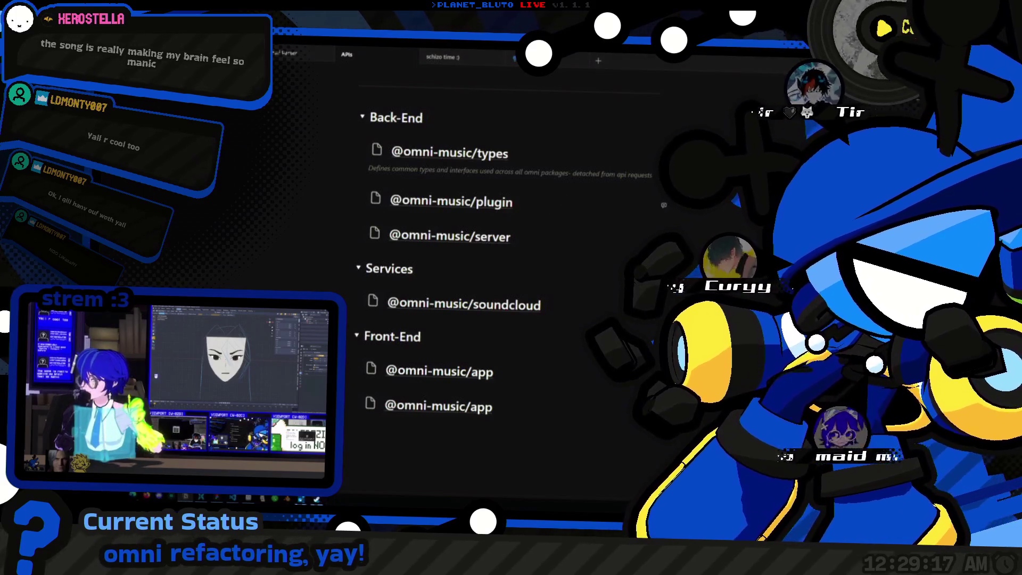
pyautogui.write('- avoiding as')
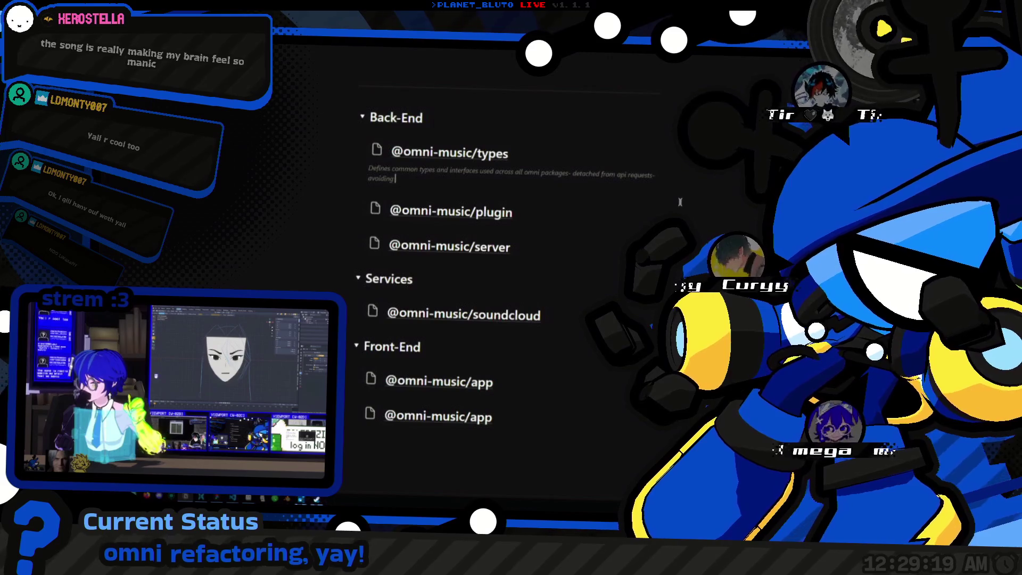
pyautogui.write('ync calls, all that')
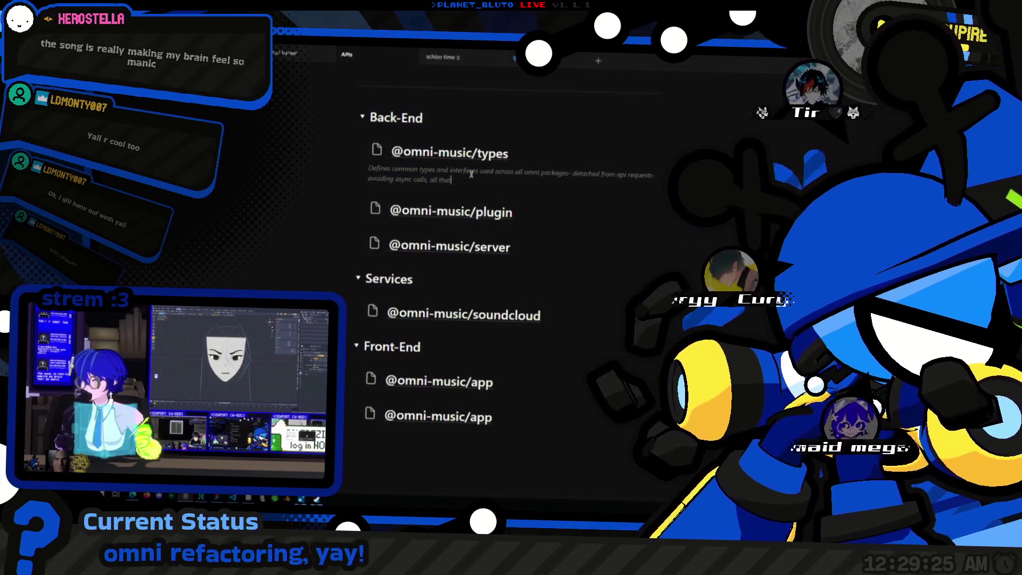
pyautogui.click(518, 211)
pyautogui.press('Return')
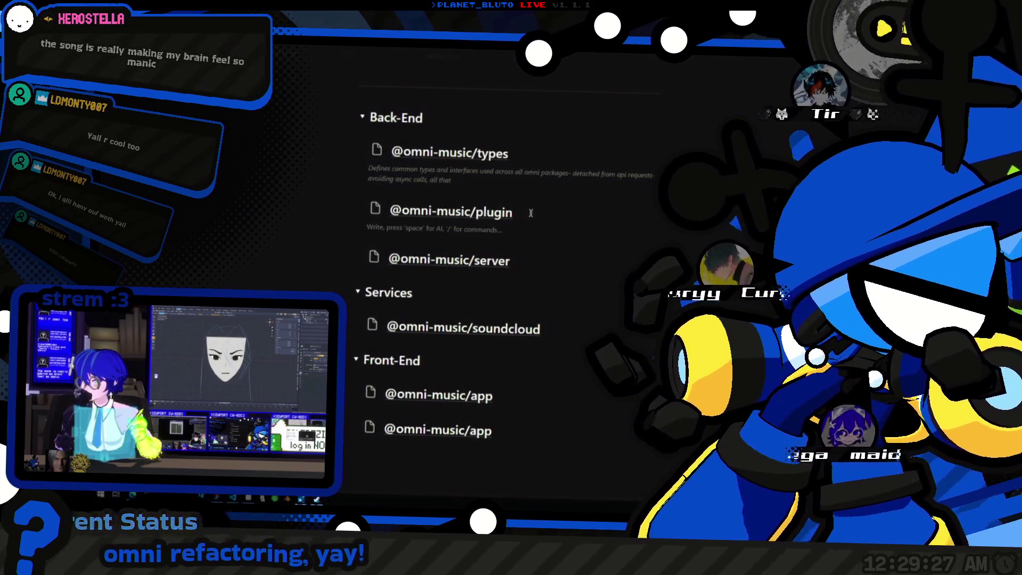
pyautogui.write('Package for manage')
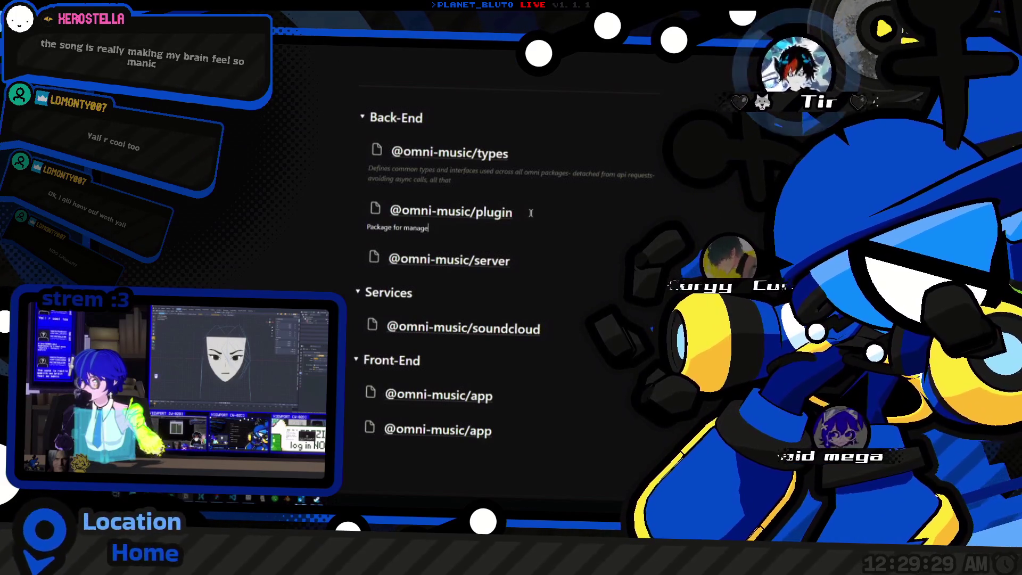
pyautogui.write('ngng plugins')
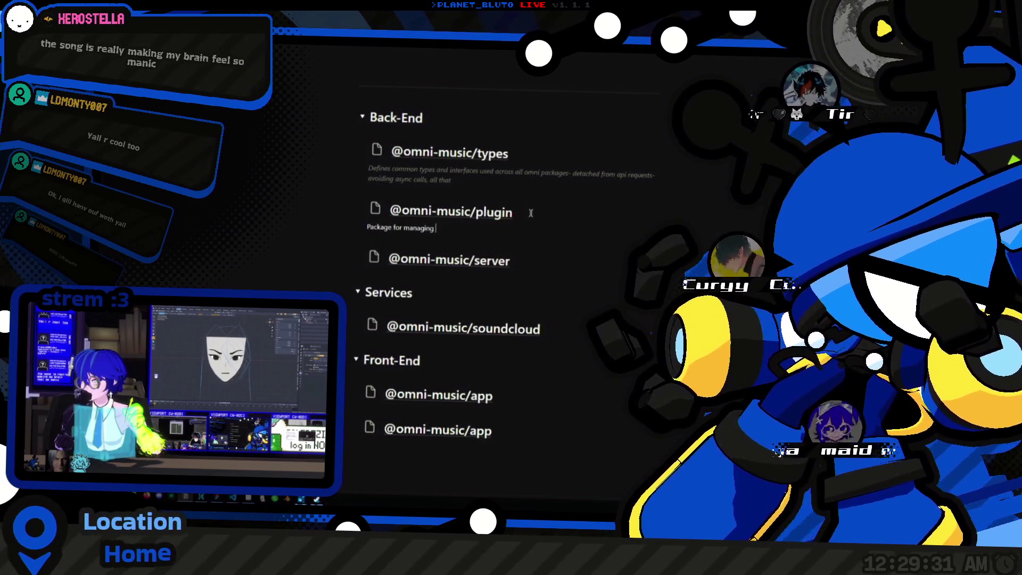
pyautogui.write('services that')
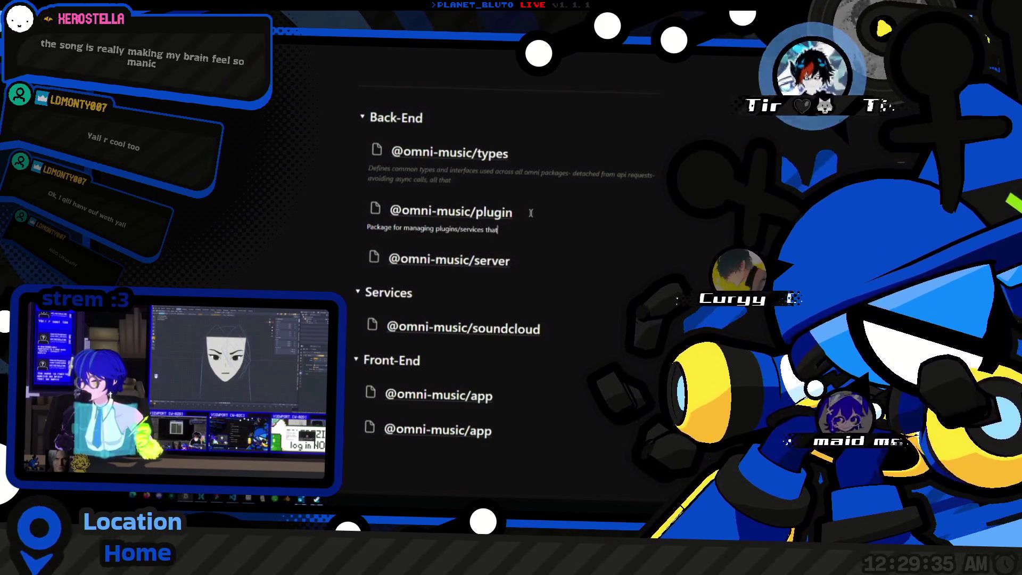
pyautogui.write('dynamic')
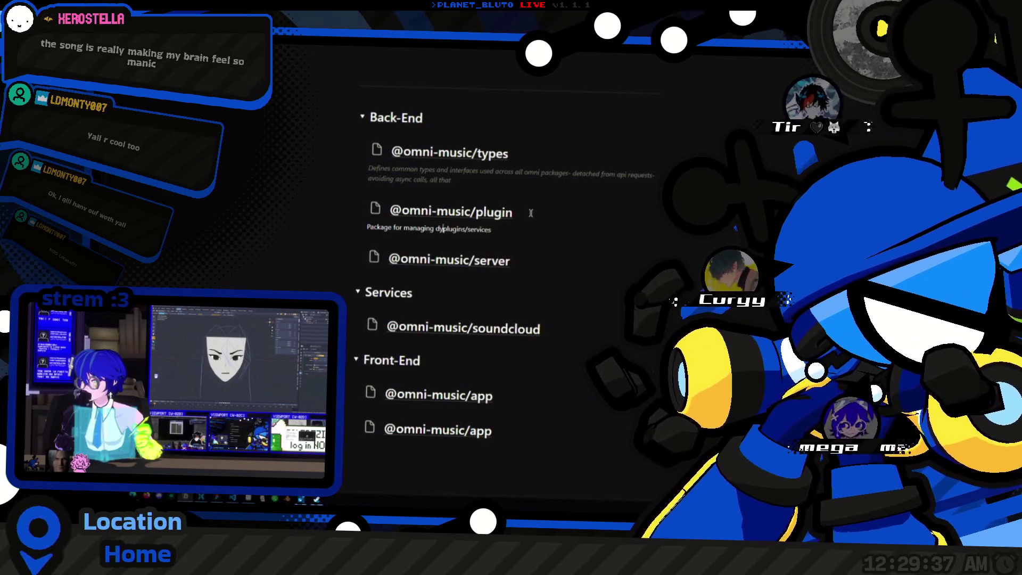
pyautogui.press('End')
pyautogui.hotkey('shift', 'Home')
pyautogui.hotkey('ctrl', 'i')
pyautogui.press('End')
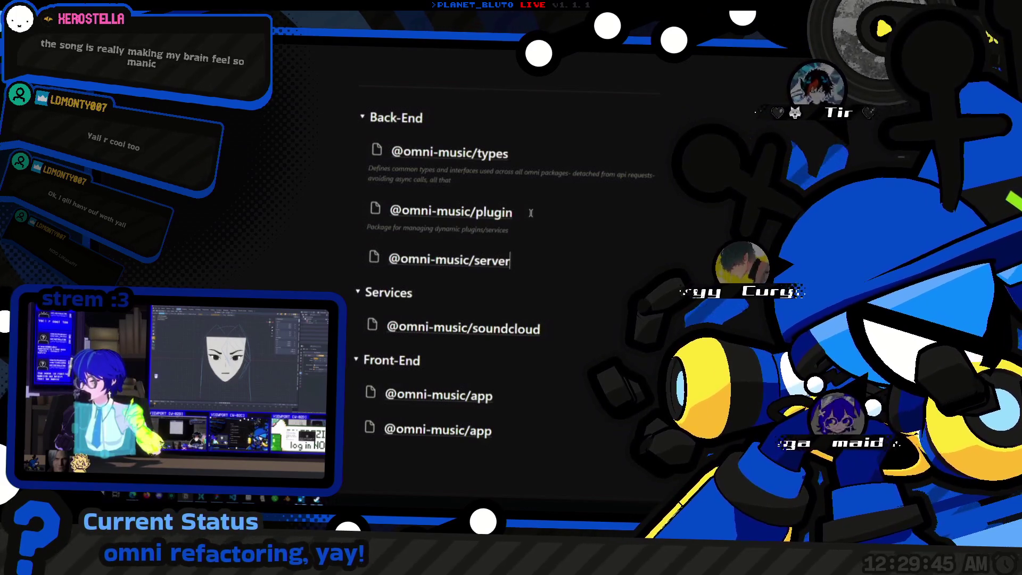
pyautogui.click(530, 213)
pyautogui.press('Down')
pyautogui.hotkey('shift', 'Home')
pyautogui.hotkey('ctrl', 'c')
pyautogui.press('End')
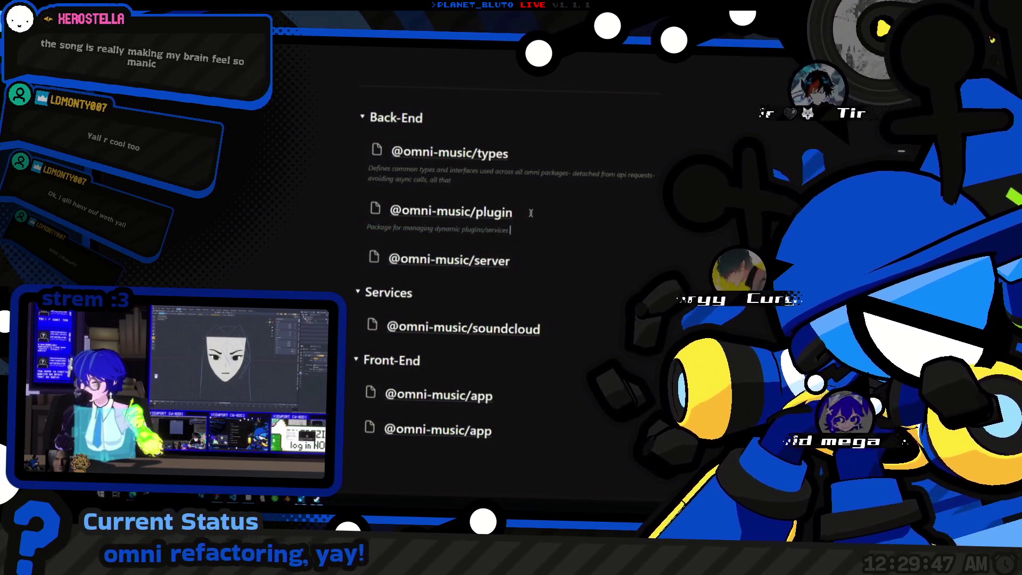
pyautogui.press('Down')
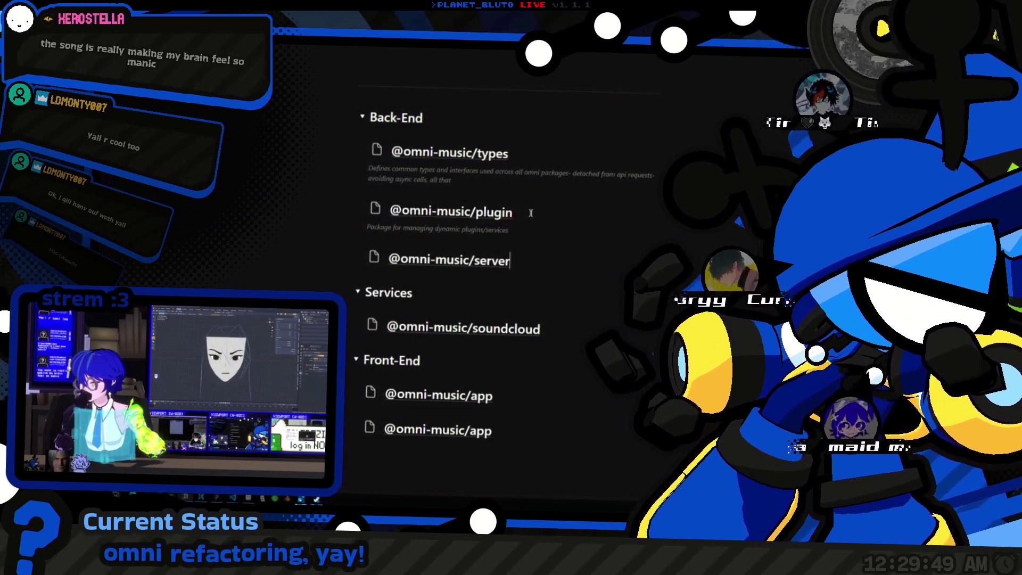
pyautogui.press('Return')
pyautogui.hotkey('ctrl', 'v')
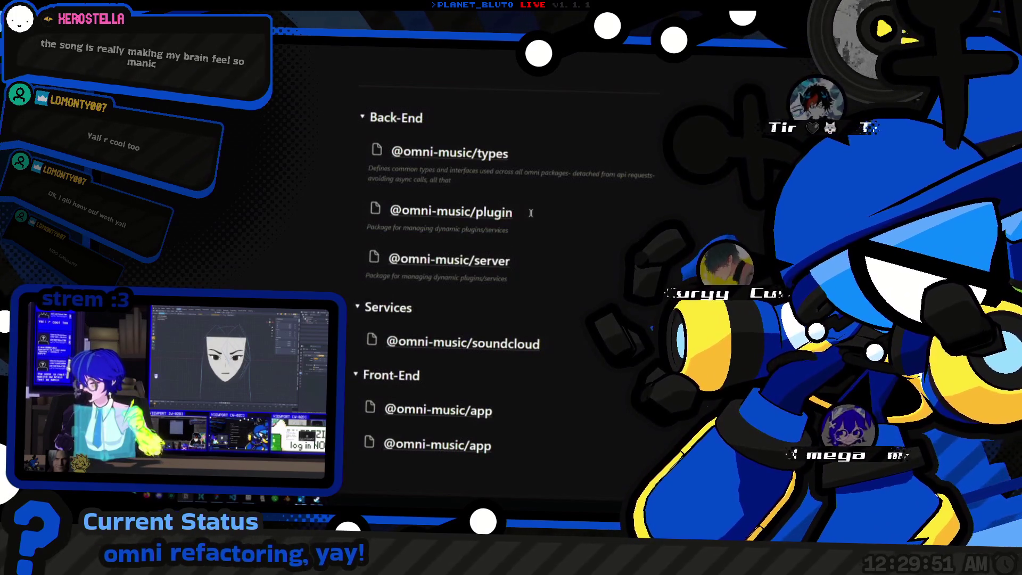
pyautogui.click(437, 444)
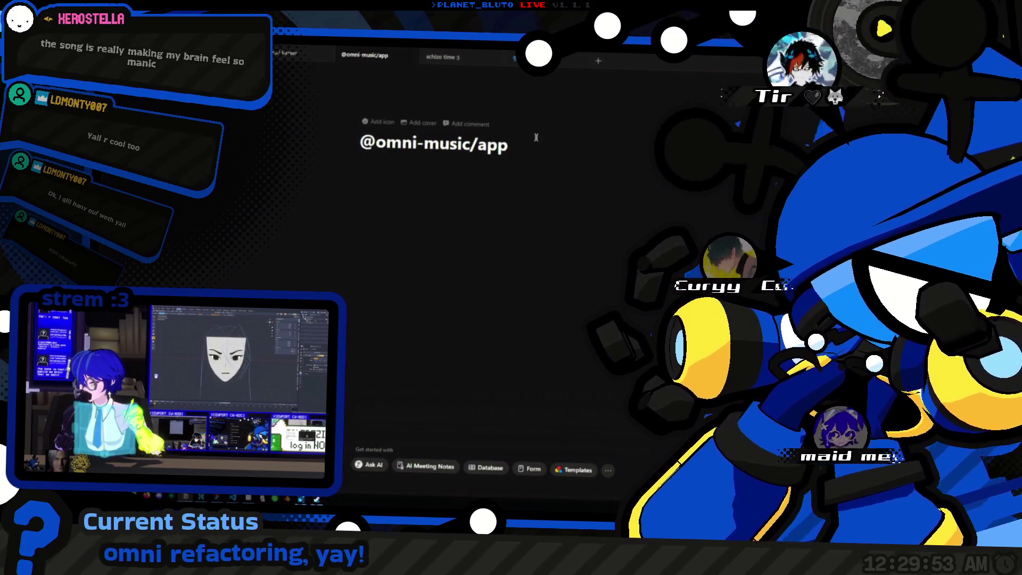
pyautogui.doubleClick(536, 137)
pyautogui.write('player')
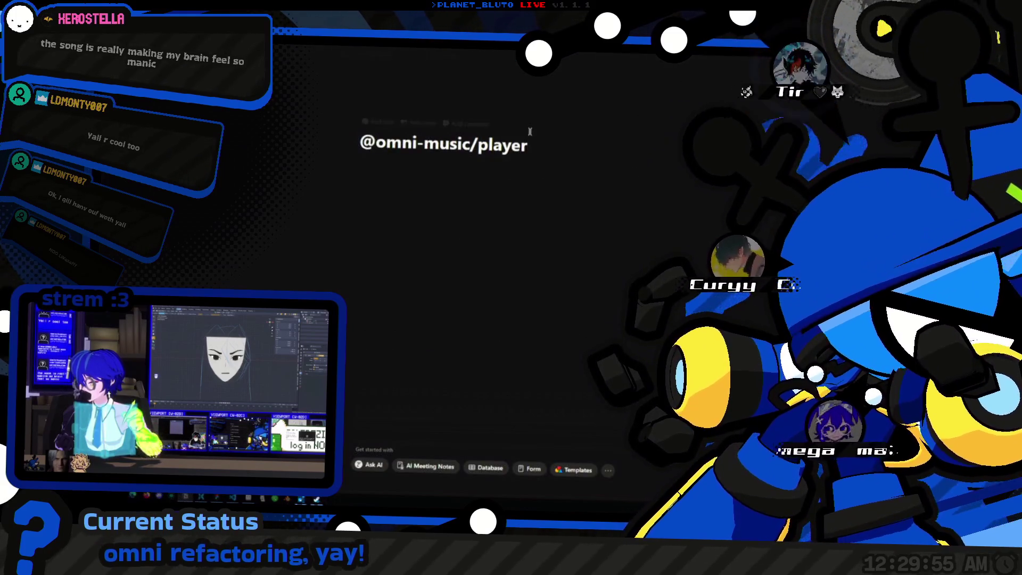
pyautogui.hotkey('ctrl', '[')
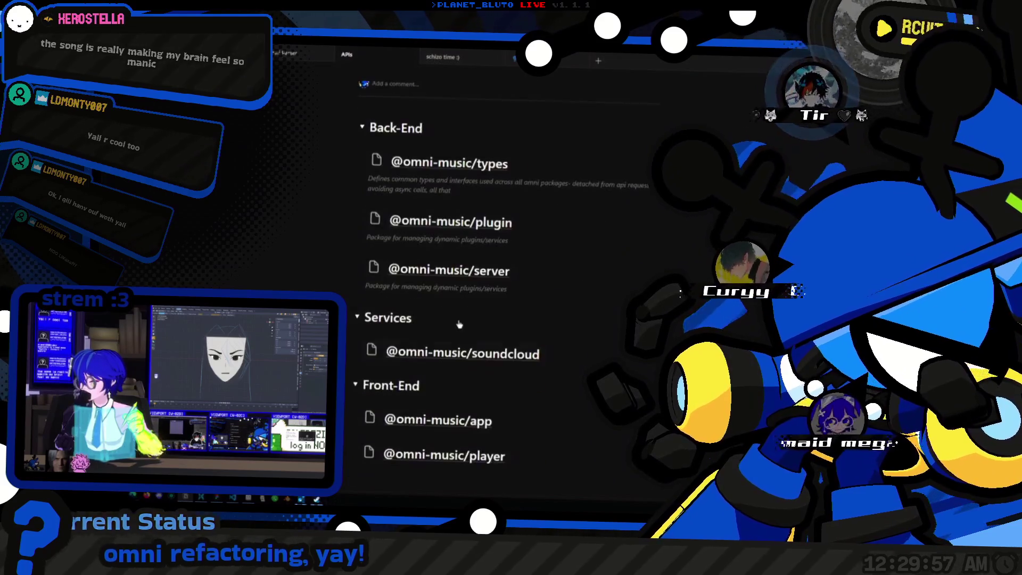
pyautogui.scroll(-3, 459, 324)
pyautogui.click(520, 368)
pyautogui.hotkey('ctrl', 'v')
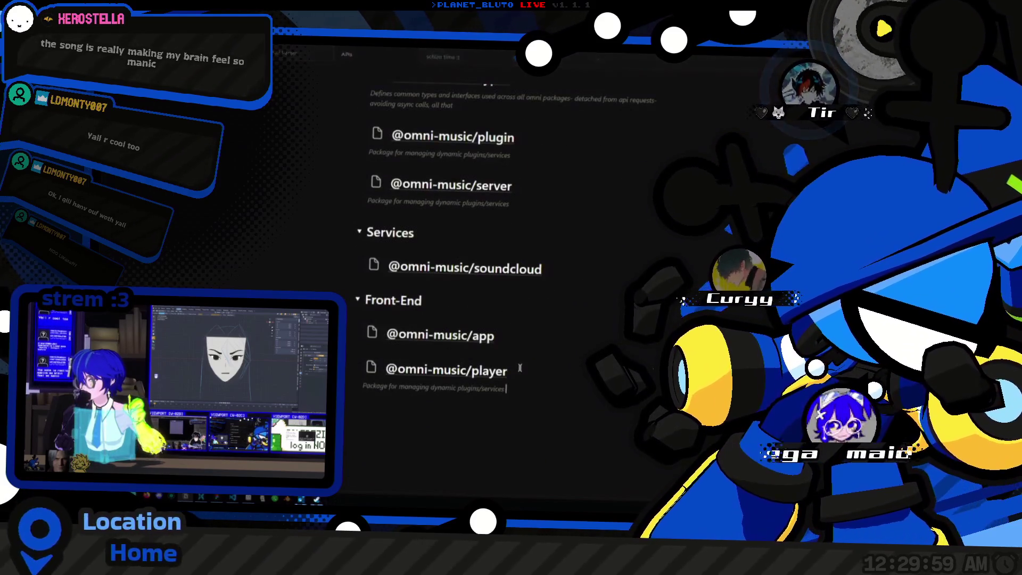
pyautogui.press('Home')
pyautogui.hotkey('shift', 'End')
pyautogui.press('BackSpace')
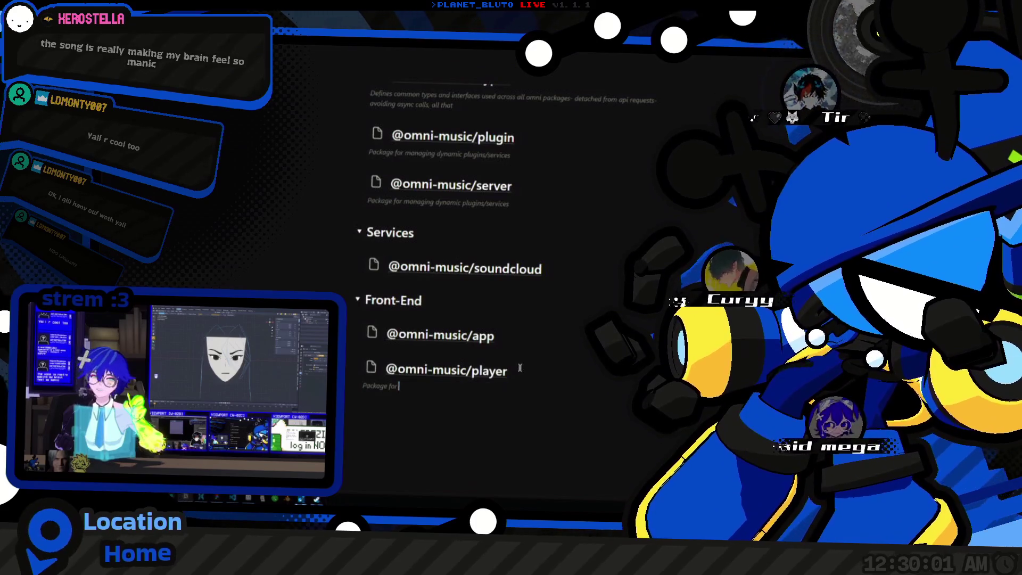
pyautogui.write('player logic')
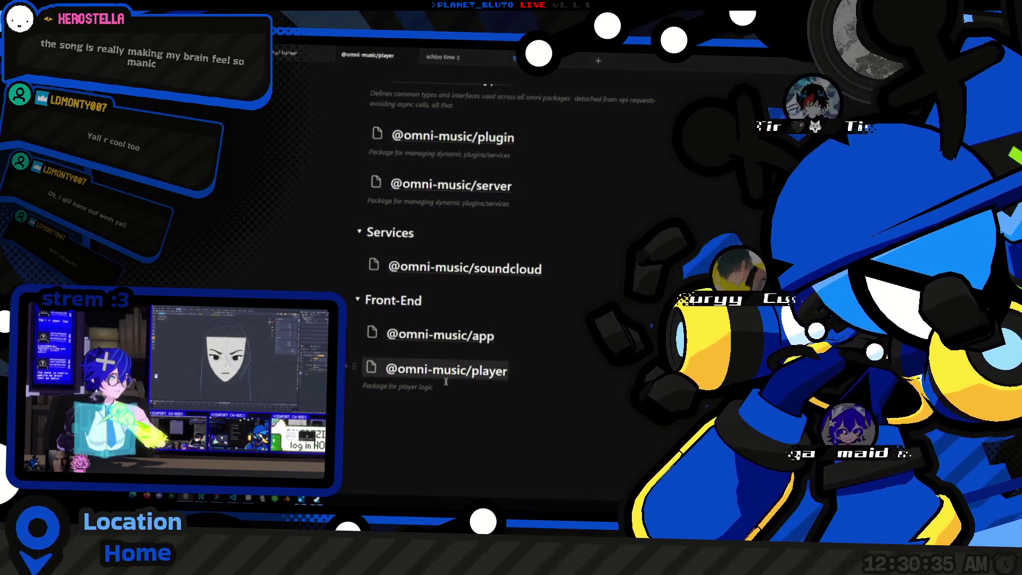
pyautogui.click(447, 372)
pyautogui.hotkey('alt', 'Left')
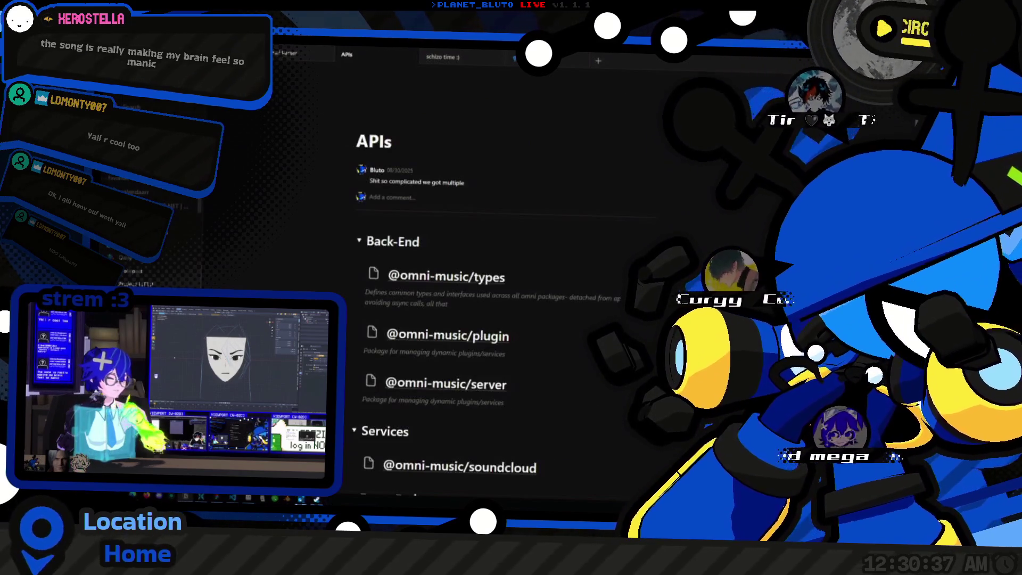
pyautogui.scroll(-5, 461, 404)
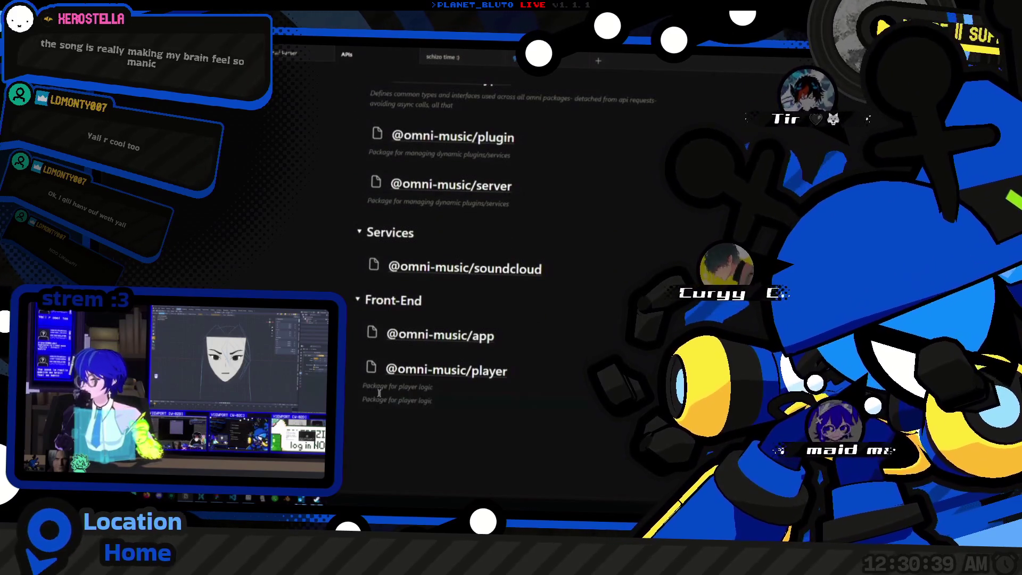
pyautogui.moveTo(354, 387)
pyautogui.mouseDown()
pyautogui.moveTo(468, 343)
pyautogui.moveTo(505, 356)
pyautogui.mouseUp()
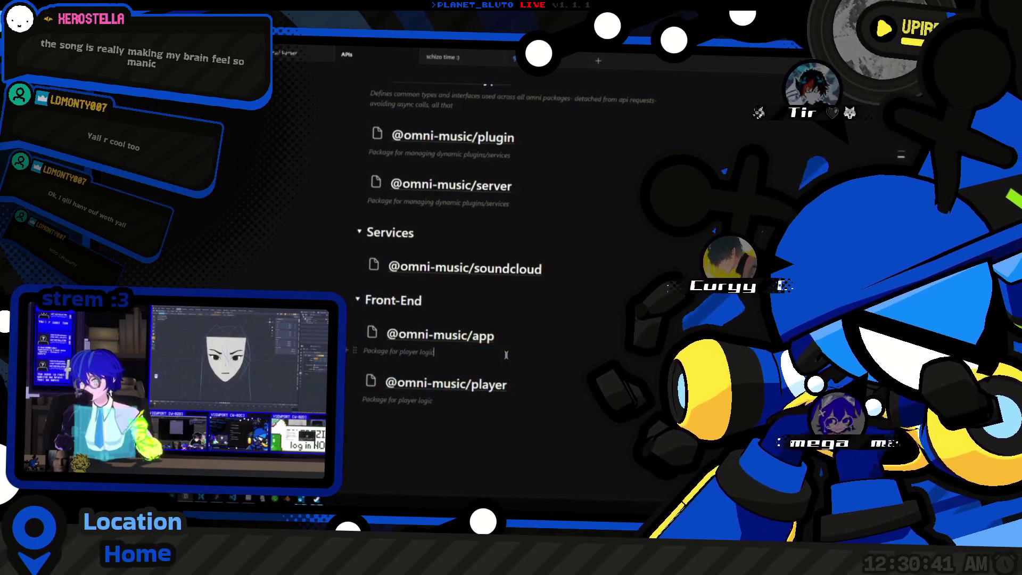
pyautogui.click(505, 356)
pyautogui.hotkey('ctrl', 'shift', 'Left')
pyautogui.hotkey('ctrl', 'shift', 'Left')
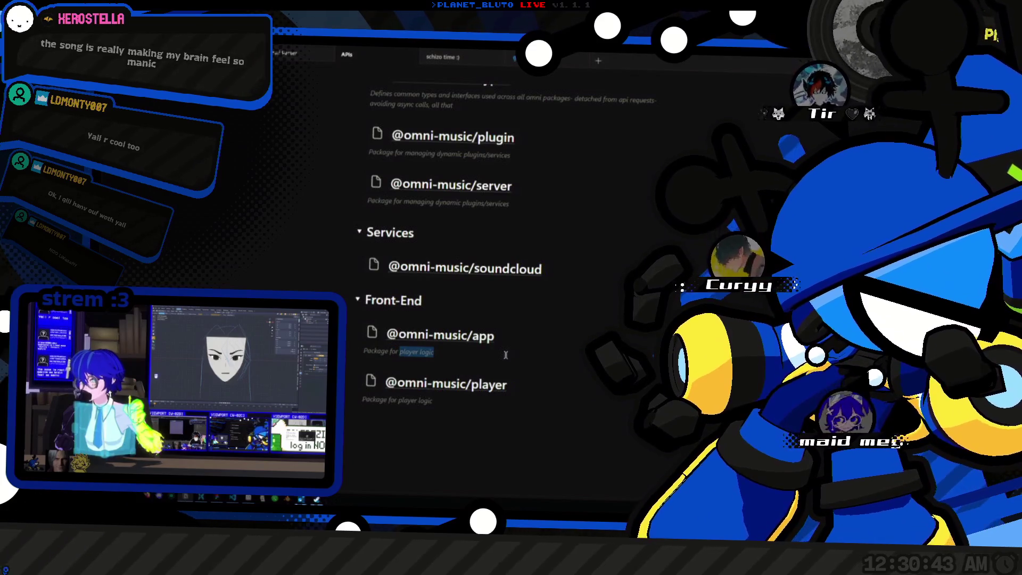
pyautogui.hotkey('ctrl', 'shift', 'Left')
pyautogui.hotkey('ctrl', 'shift', 'Left')
pyautogui.write('Ele')
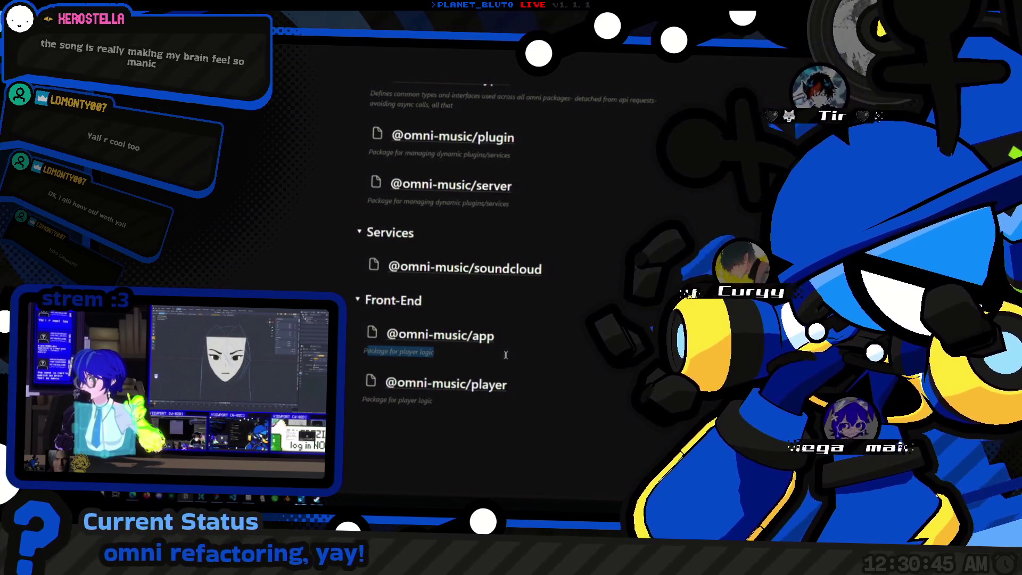
pyautogui.write('ctron apop')
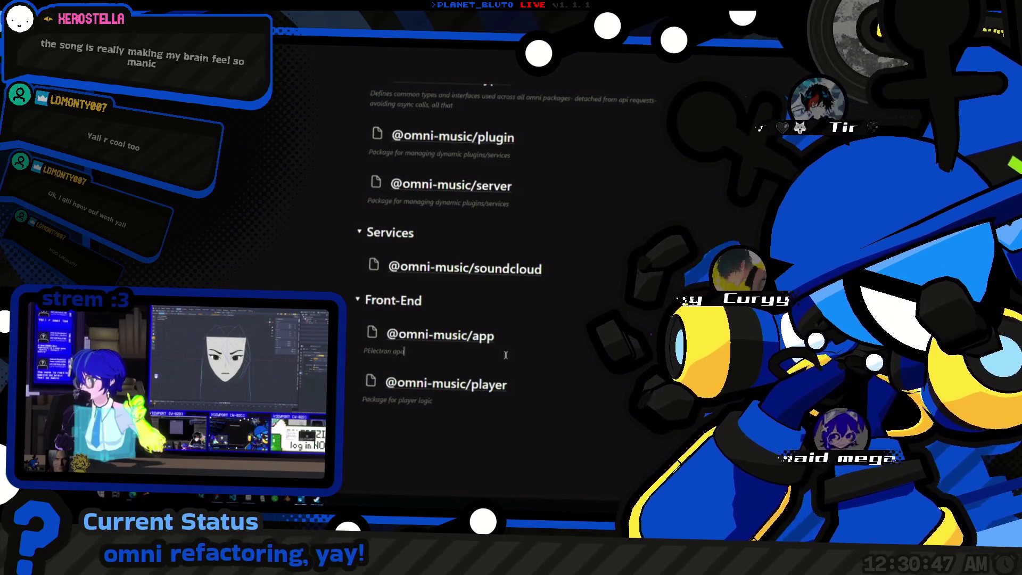
pyautogui.press('Home')
pyautogui.press('Delete')
pyautogui.press('End')
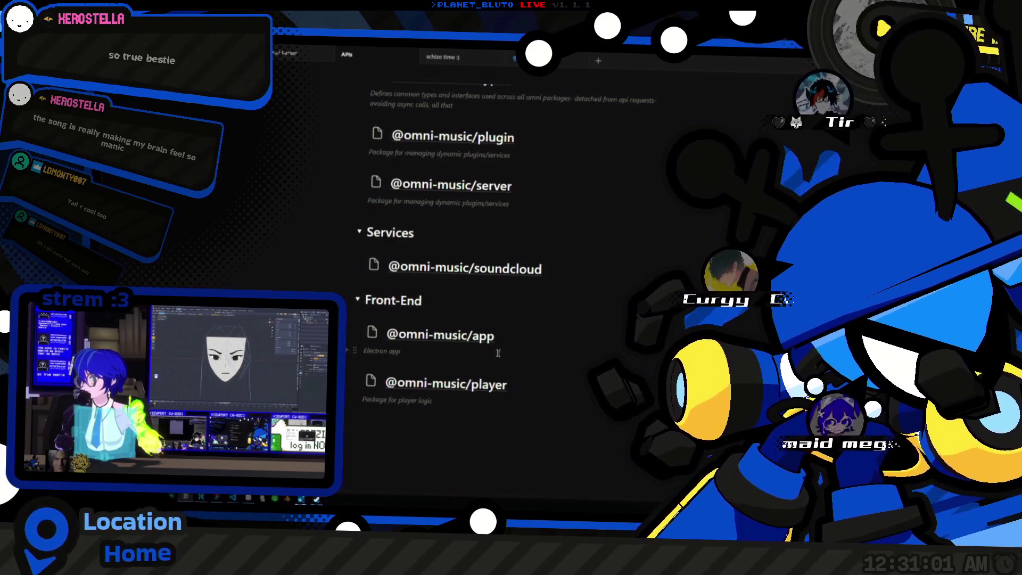
pyautogui.press('Escape')
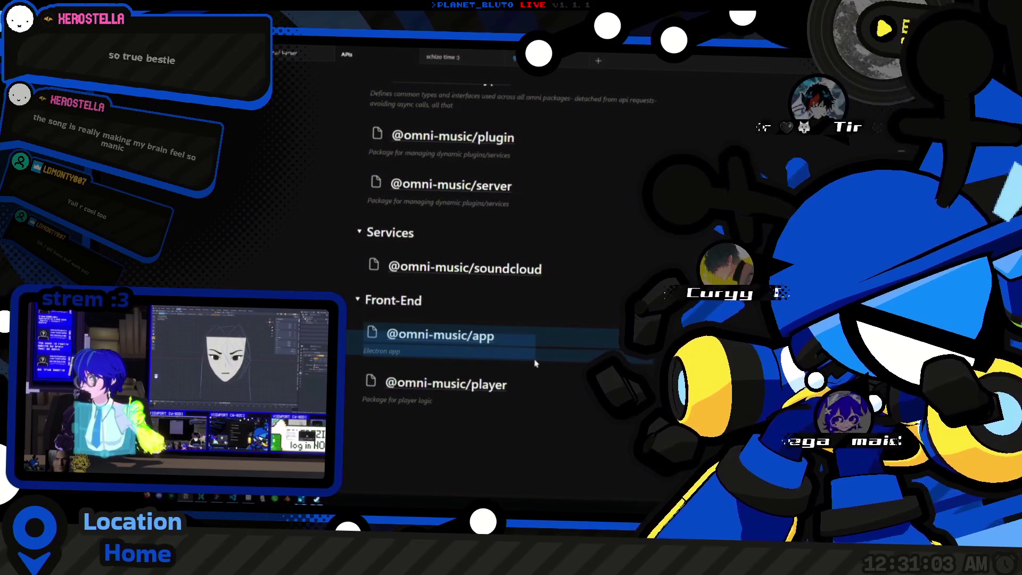
pyautogui.hotkey('ctrl', 'd')
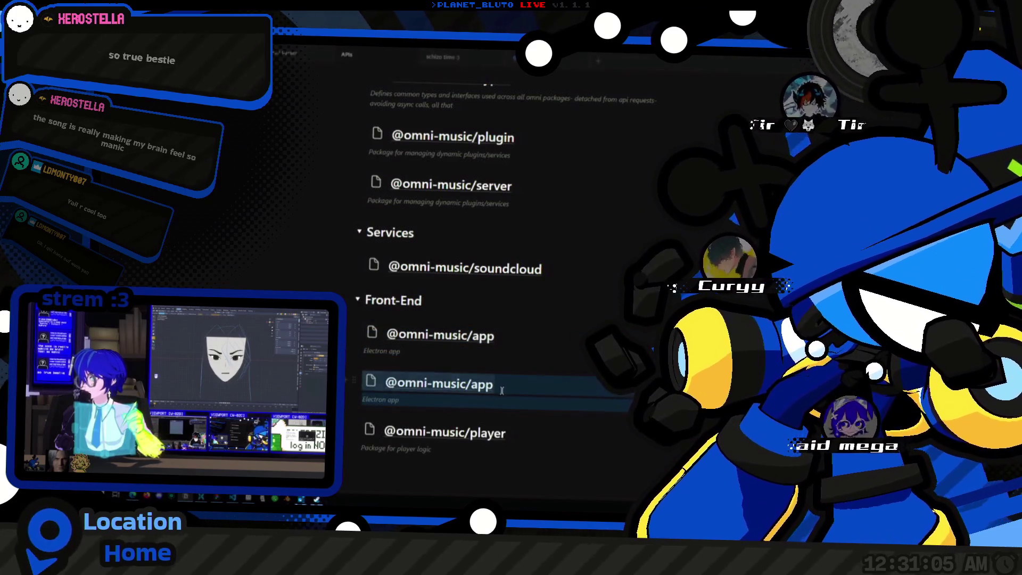
pyautogui.click(441, 383)
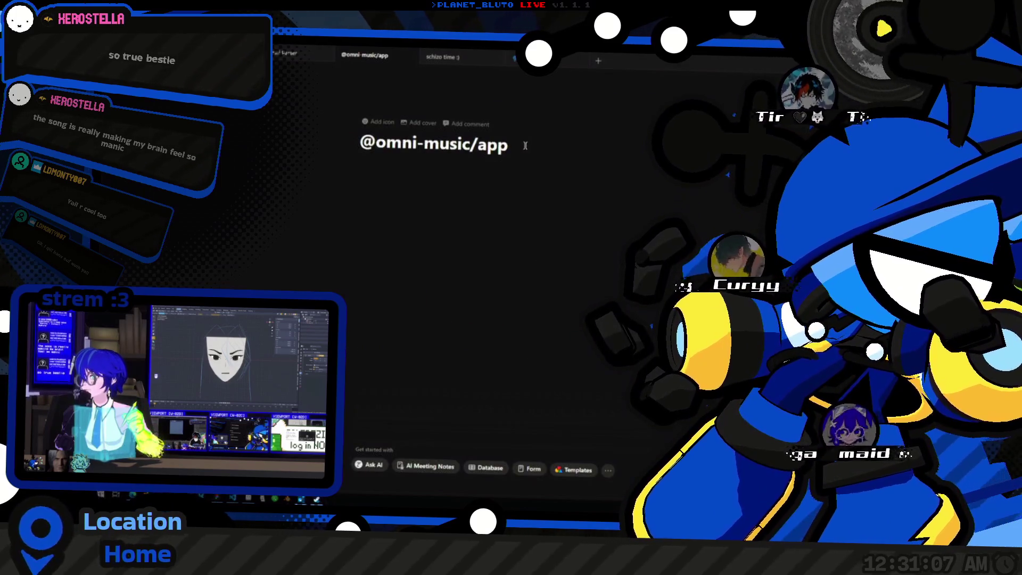
pyautogui.hotkey('alt', 'Left')
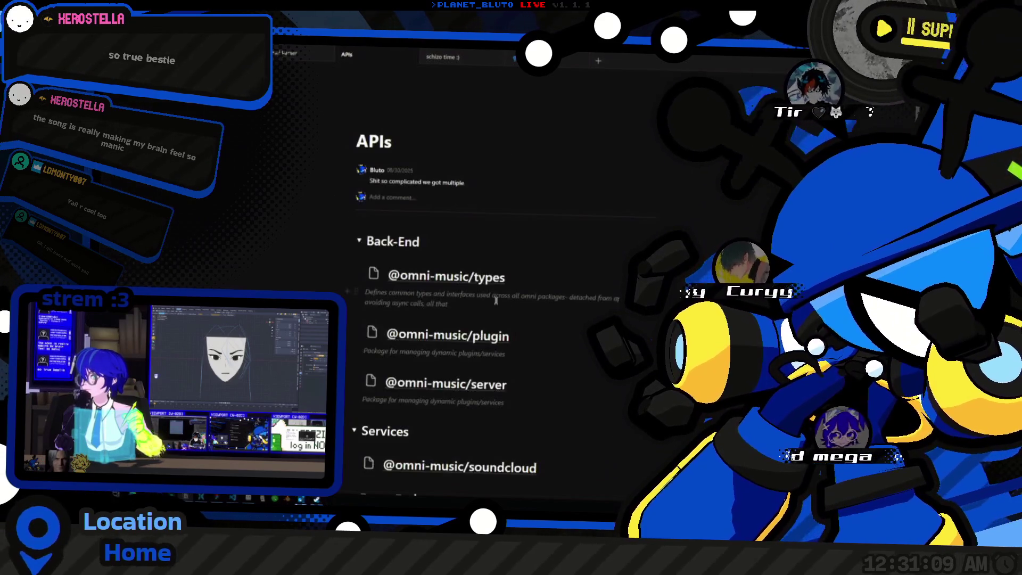
pyautogui.click(500, 397)
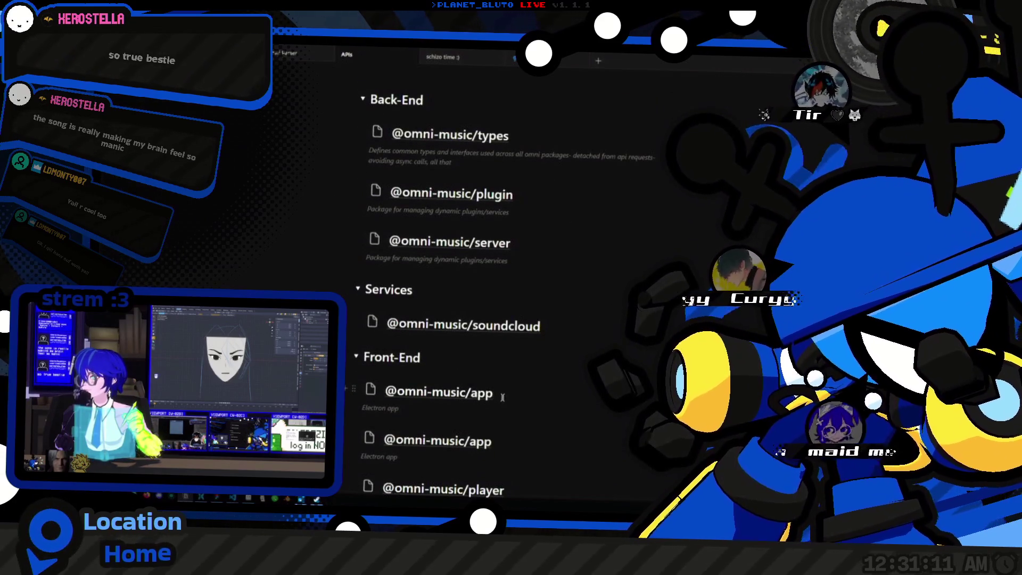
pyautogui.click(502, 396)
pyautogui.press('BackSpace')
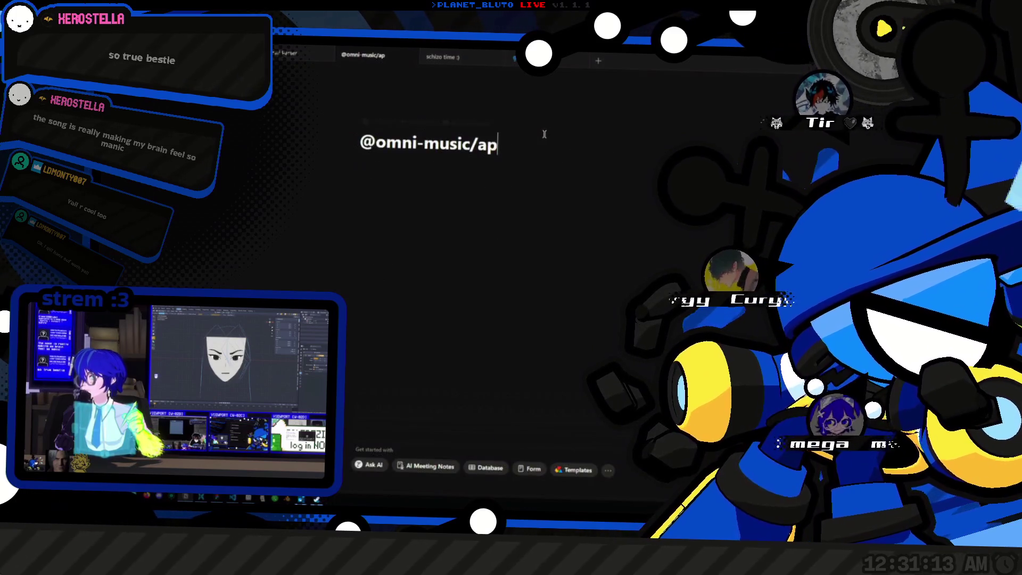
pyautogui.press('BackSpace')
pyautogui.press('BackSpace')
pyautogui.write('web')
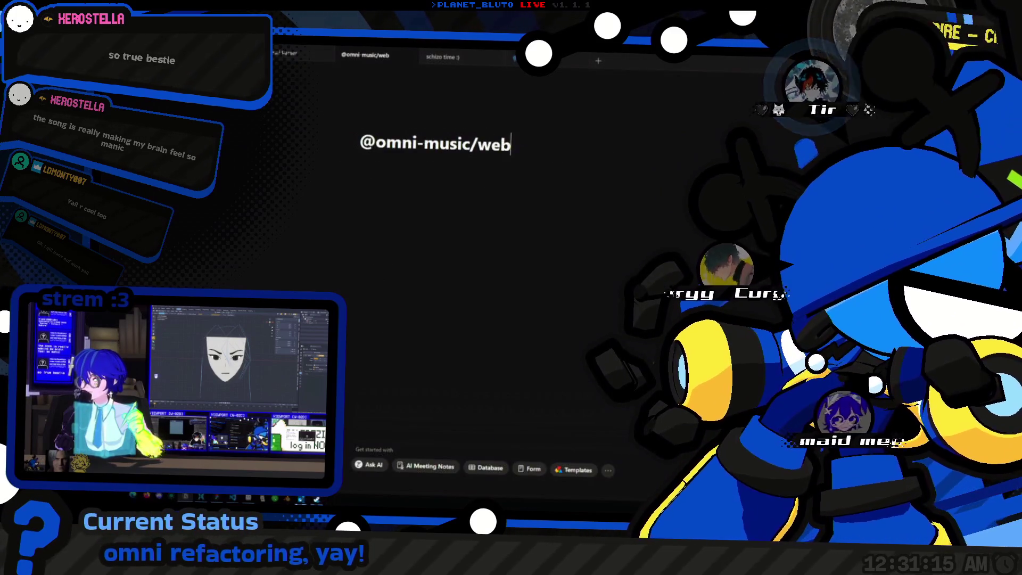
pyautogui.hotkey('ctrl', '[')
pyautogui.scroll(-5, 453, 320)
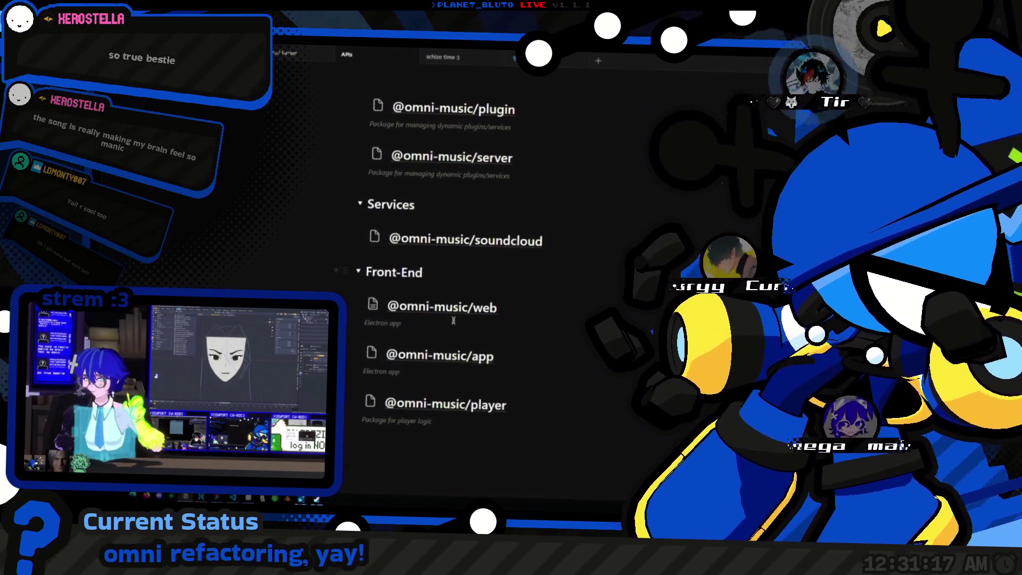
pyautogui.tripleClick(461, 328)
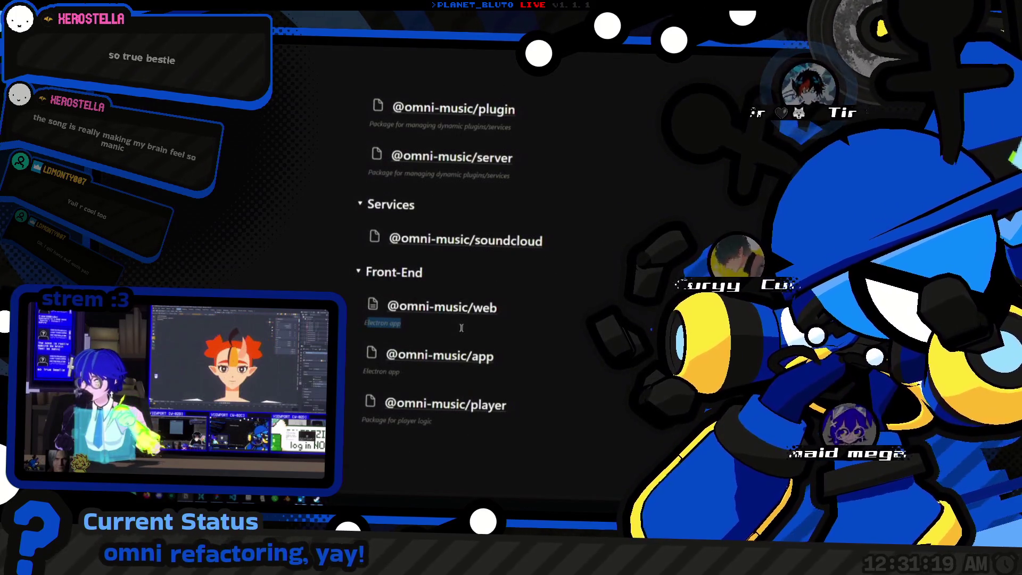
pyautogui.write('EOmni web ap')
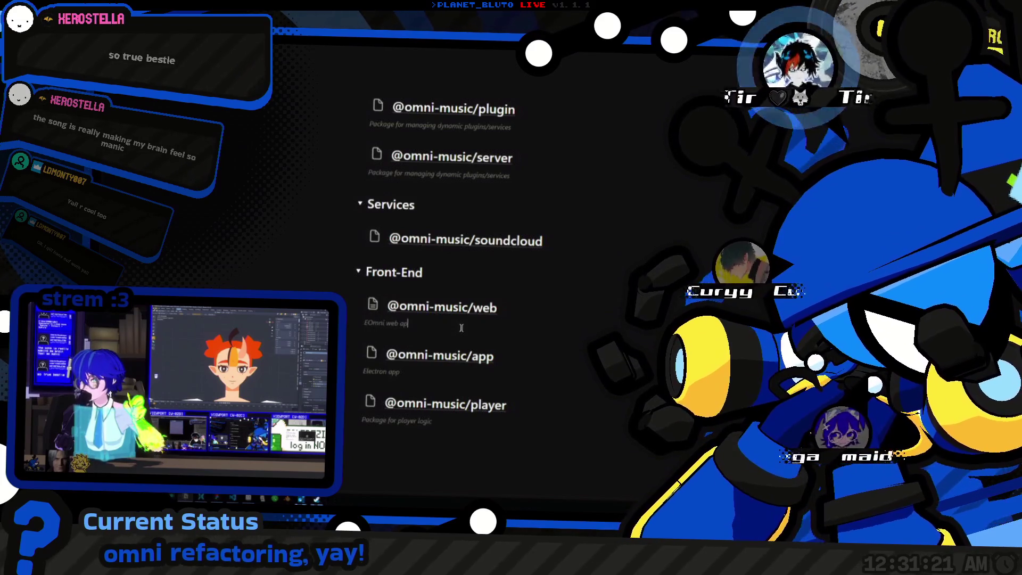
pyautogui.write('p')
pyautogui.press('Home')
pyautogui.press('Delete')
pyautogui.click(402, 370)
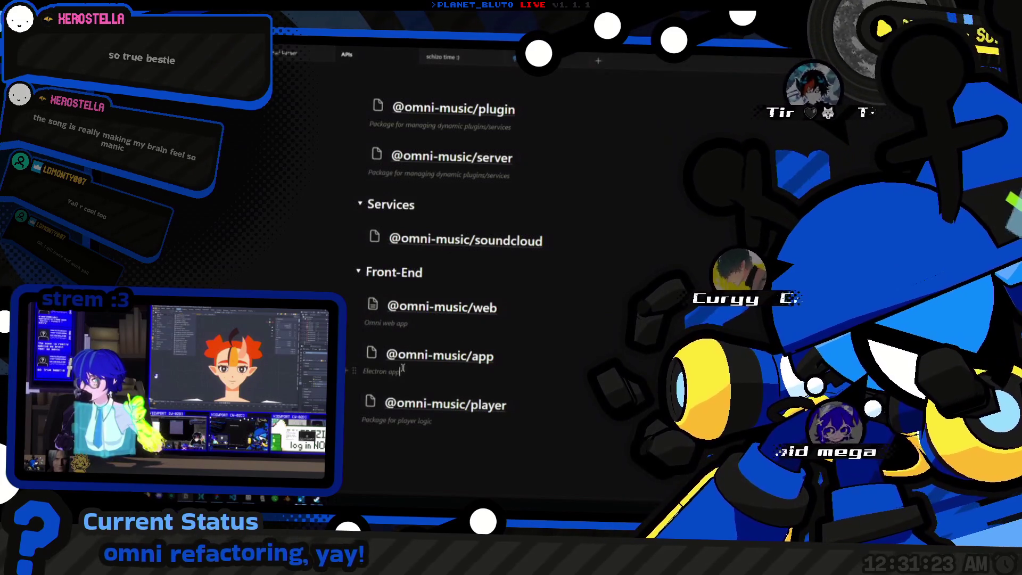
pyautogui.moveTo(439, 359)
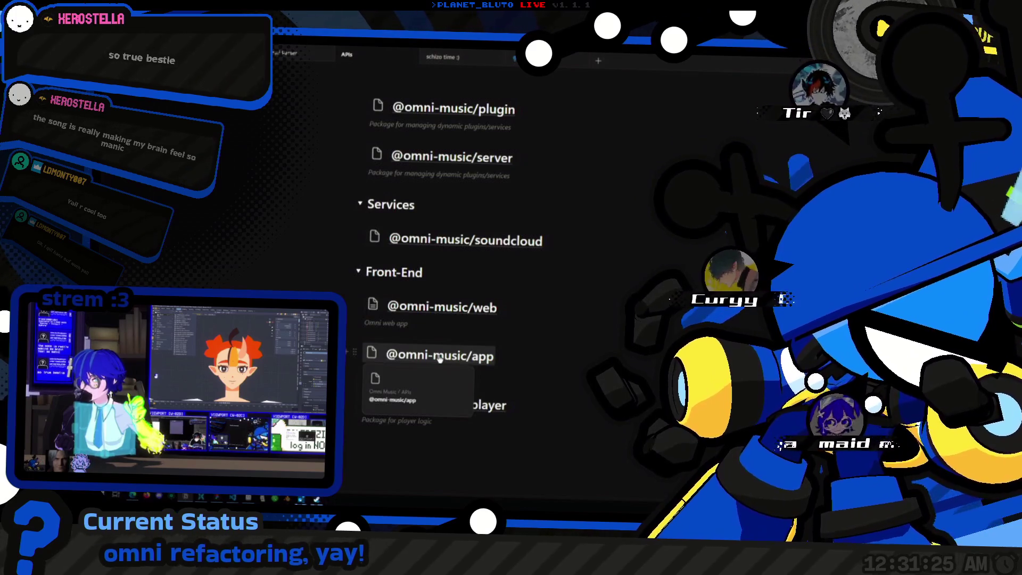
pyautogui.write('thjd')
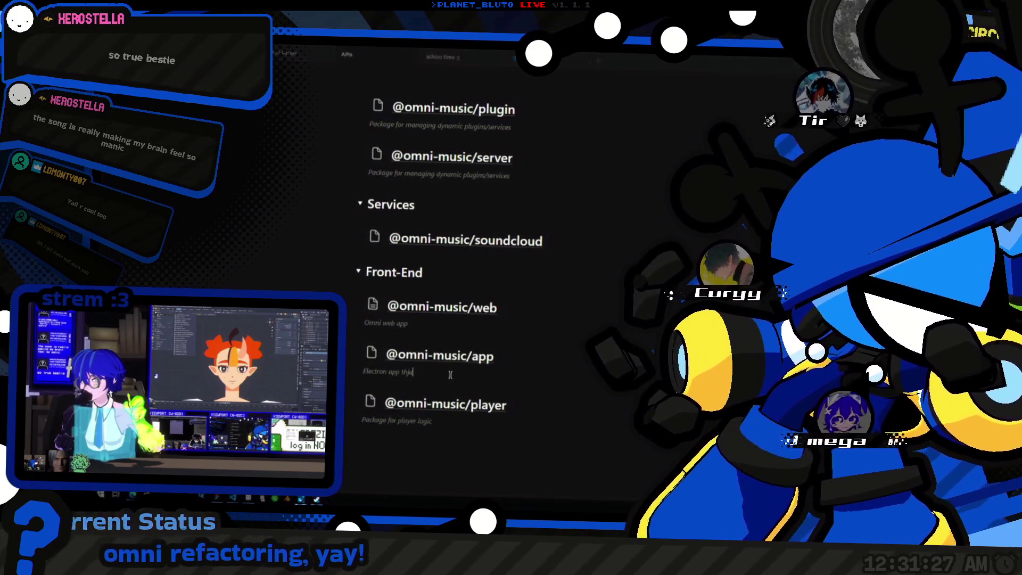
pyautogui.write(' hosts')
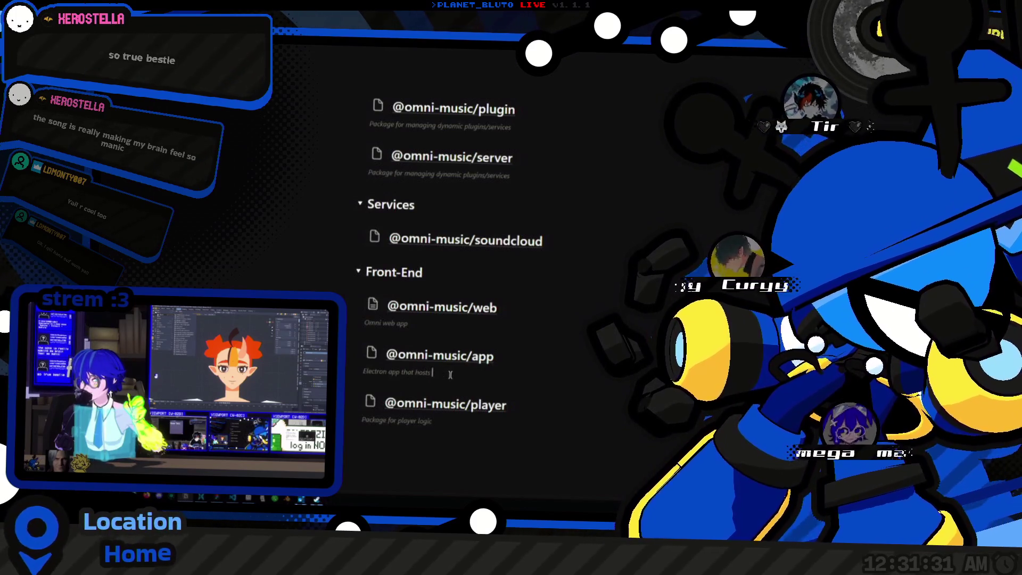
pyautogui.write('@omni-')
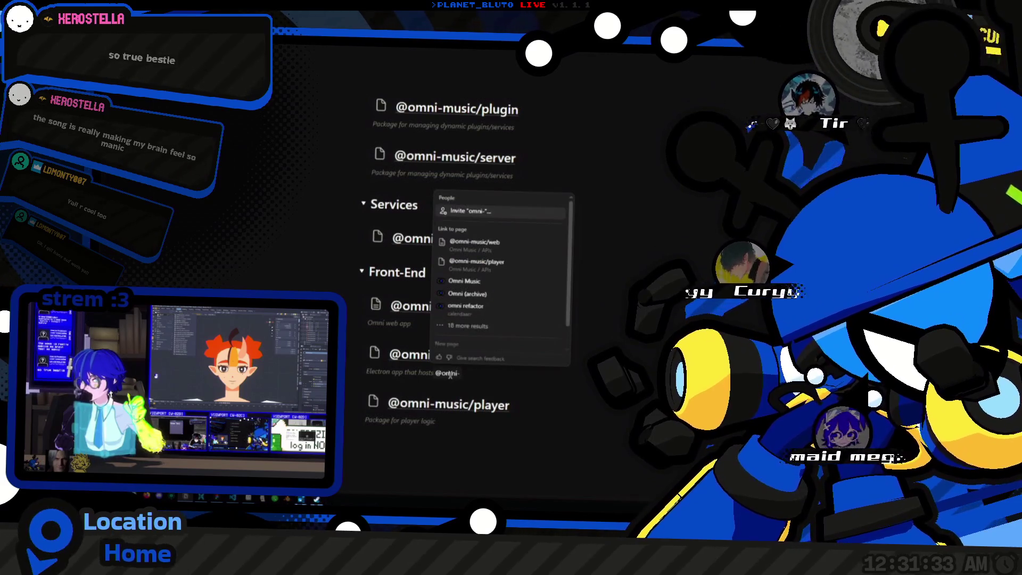
pyautogui.write('music/')
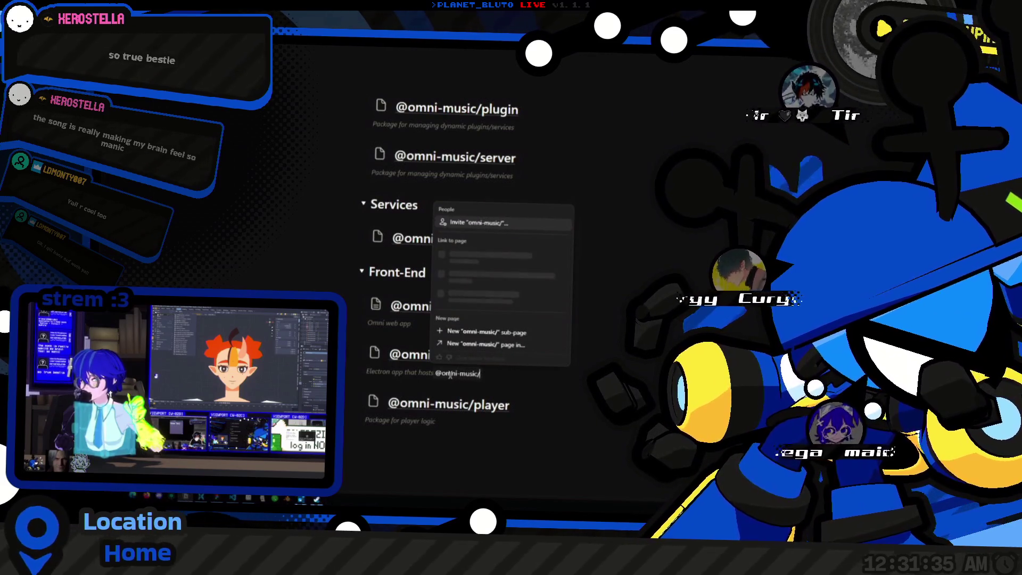
pyautogui.press('Down')
pyautogui.press('Down')
pyautogui.press('Return')
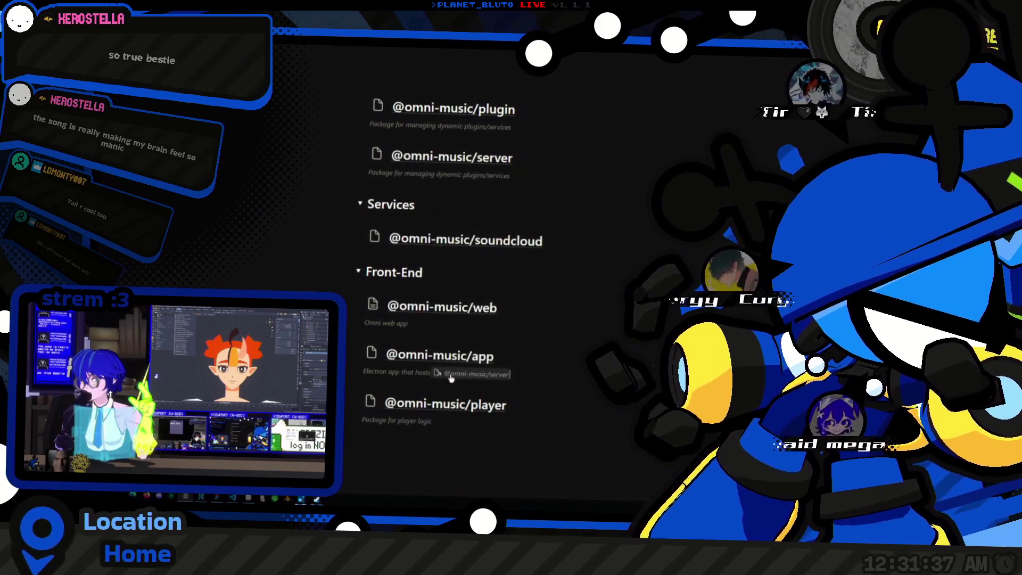
pyautogui.write('& @omni-music/w')
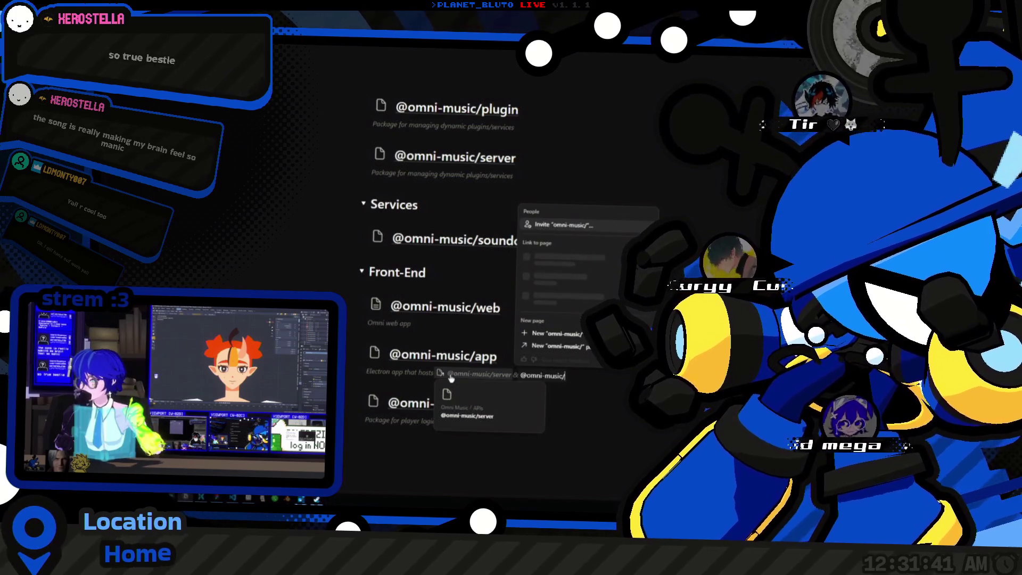
pyautogui.write('e')
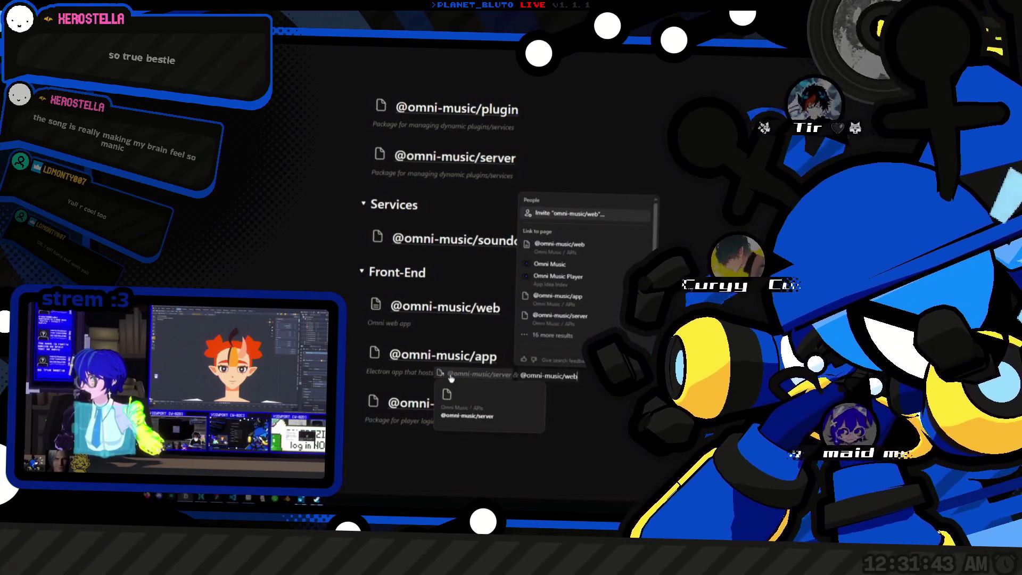
pyautogui.press('Return')
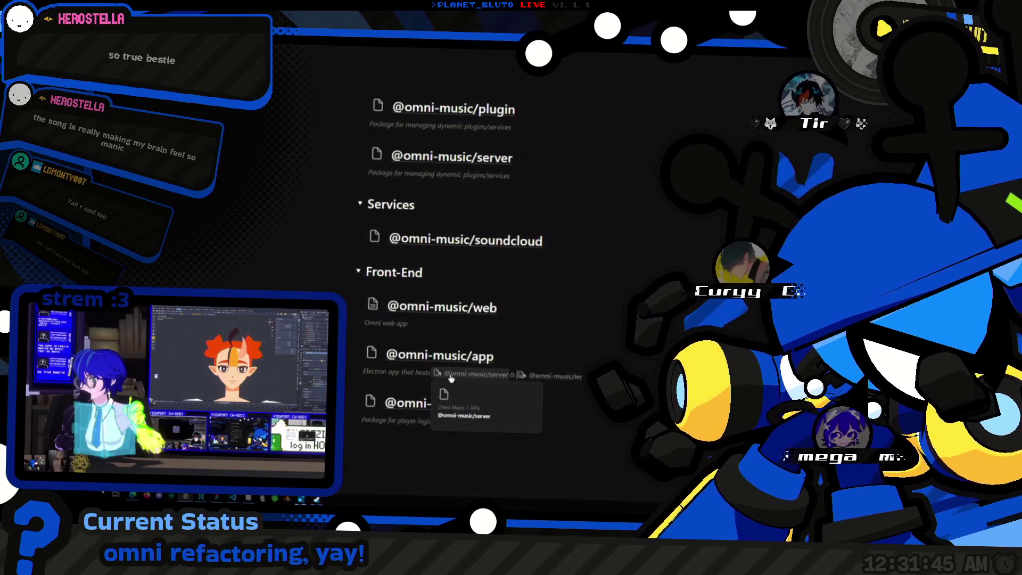
pyautogui.moveTo(451, 377)
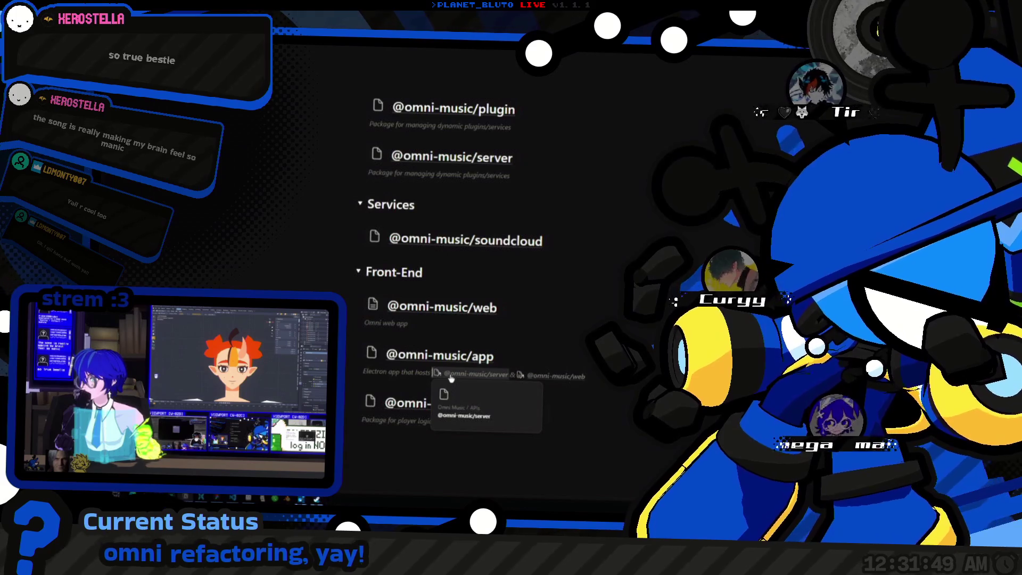
pyautogui.write('the')
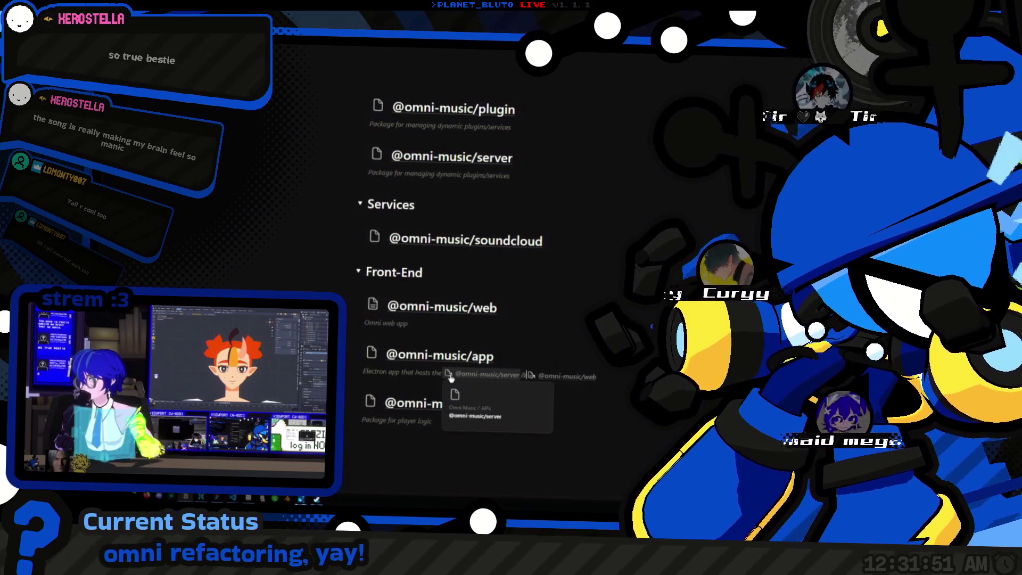
pyautogui.press('BackSpace')
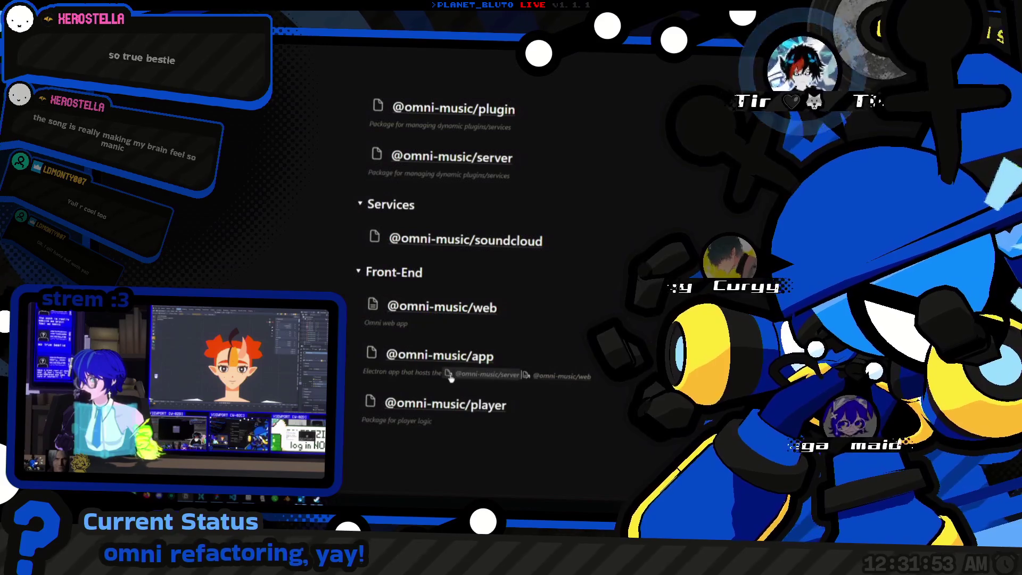
pyautogui.write('and wraps')
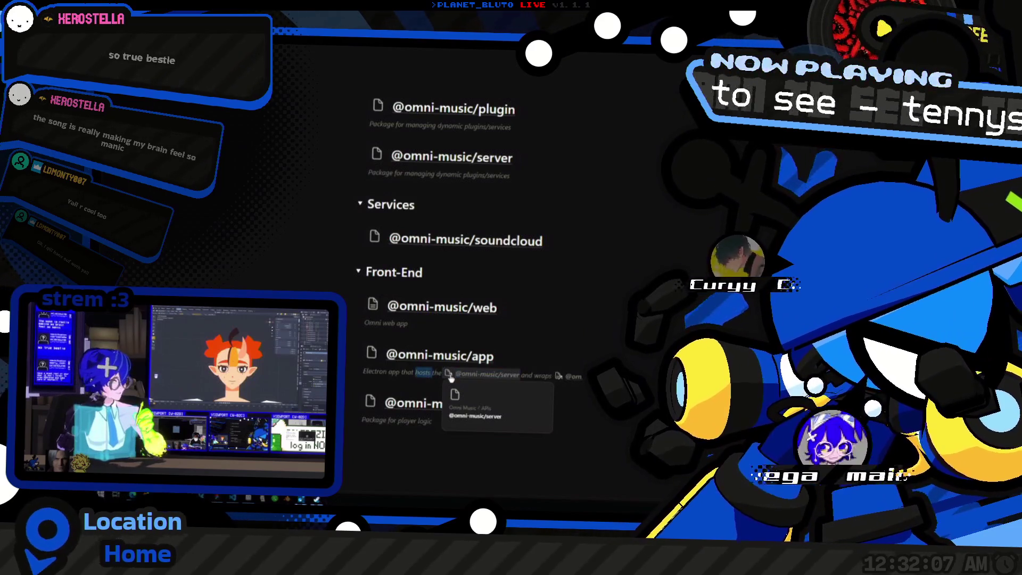
pyautogui.press('Delete')
pyautogui.press('Delete')
pyautogui.press('Delete')
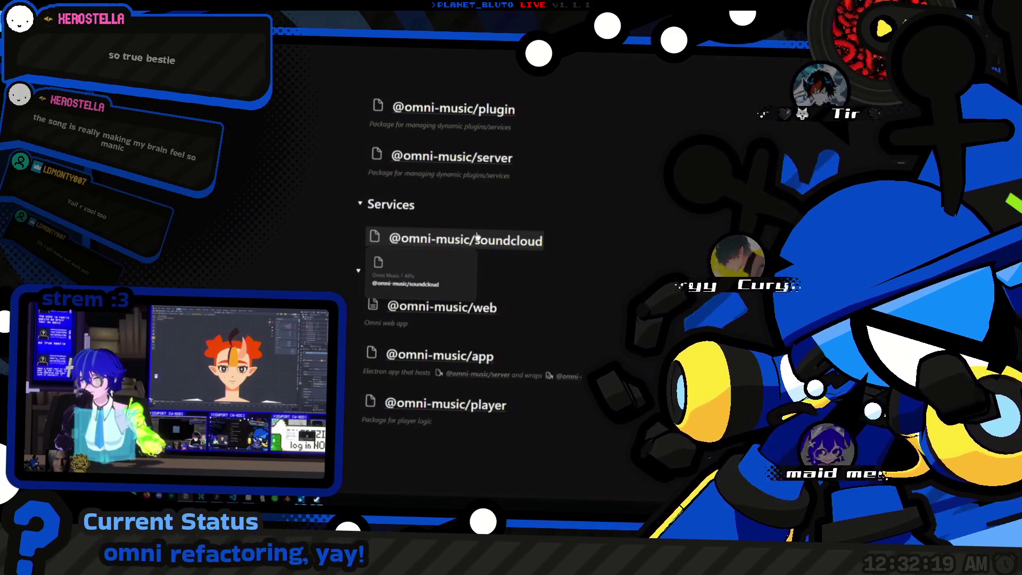
pyautogui.hotkey('ctrl', 'Right')
pyautogui.hotkey('ctrl', 'Right')
pyautogui.hotkey('ctrl', 'Right')
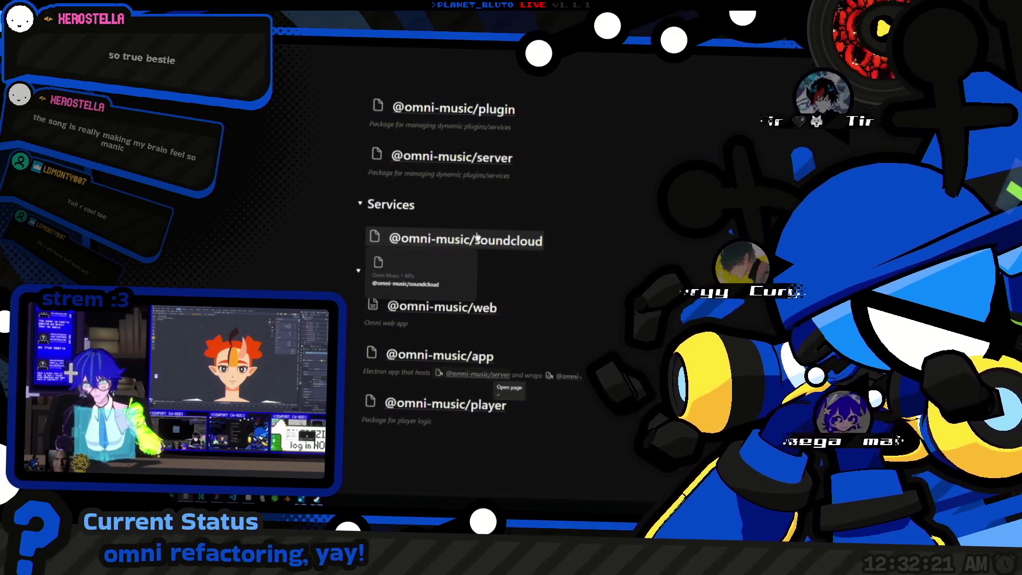
pyautogui.press('End')
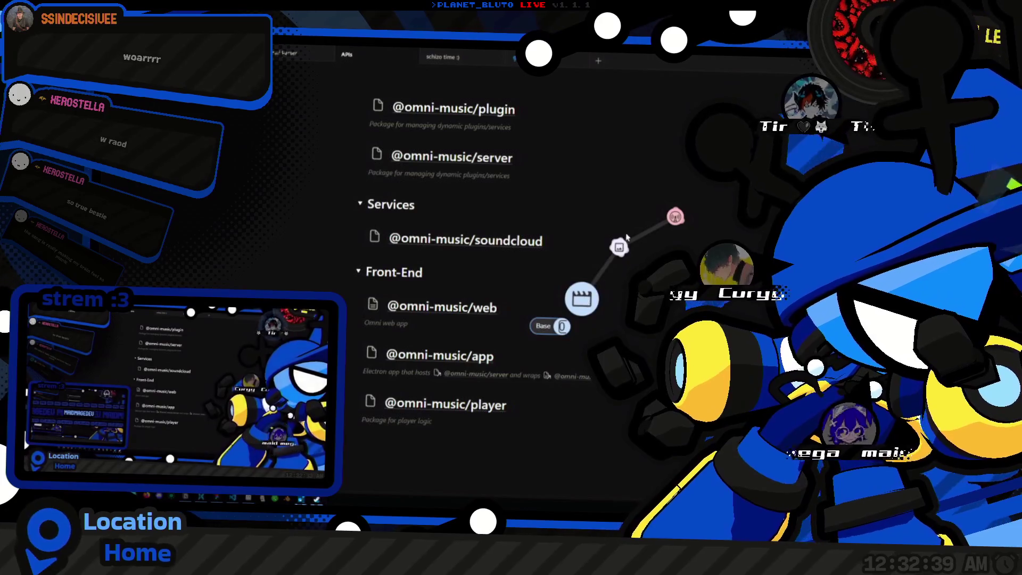
pyautogui.click(603, 211)
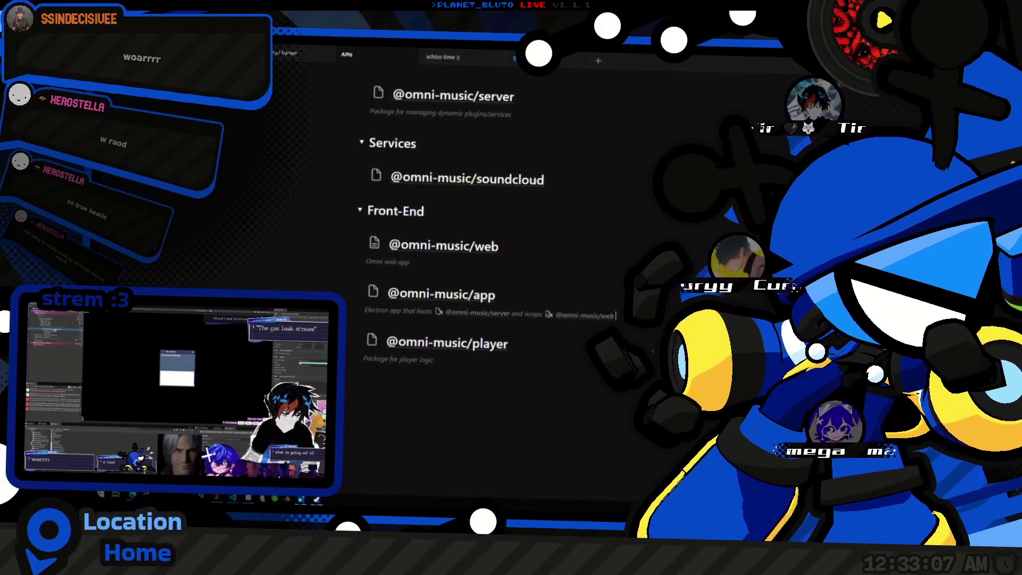
pyautogui.press('Escape')
pyautogui.press('Return')
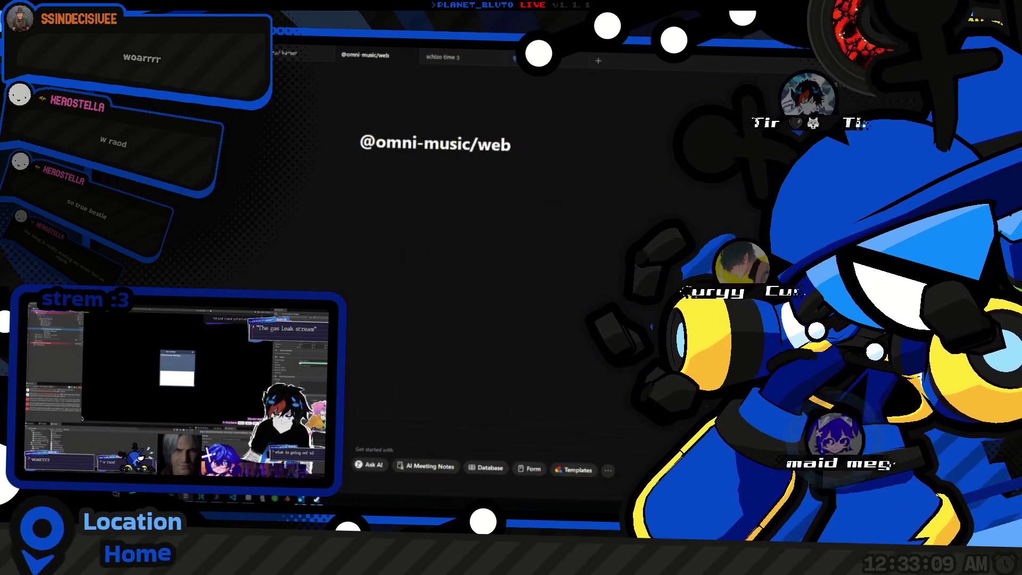
pyautogui.hotkey('alt', 'Left')
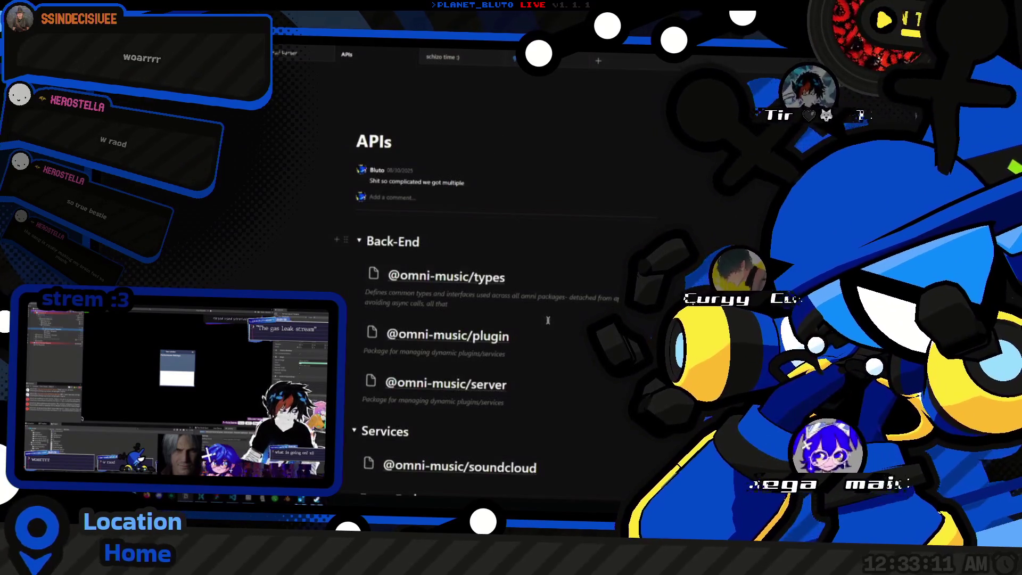
pyautogui.scroll(-5, 542, 318)
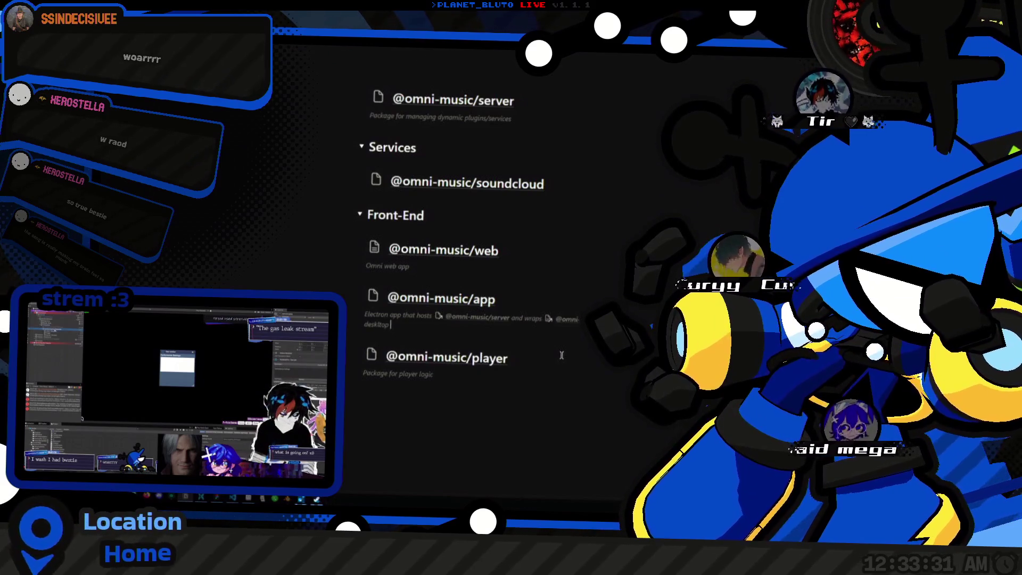
# Step: Add 'app' to the end of the app description and replace 'Electron app' with 'Package'
pyautogui.write('app')
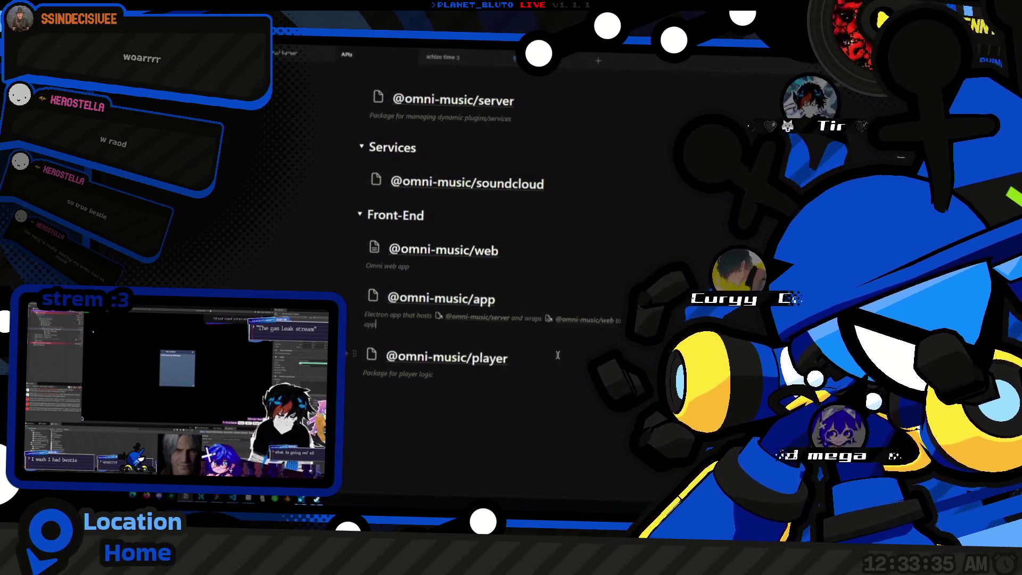
pyautogui.press('Up')
pyautogui.hotkey('ctrl', 'BackSpace')
pyautogui.hotkey('ctrl', 'BackSpace')
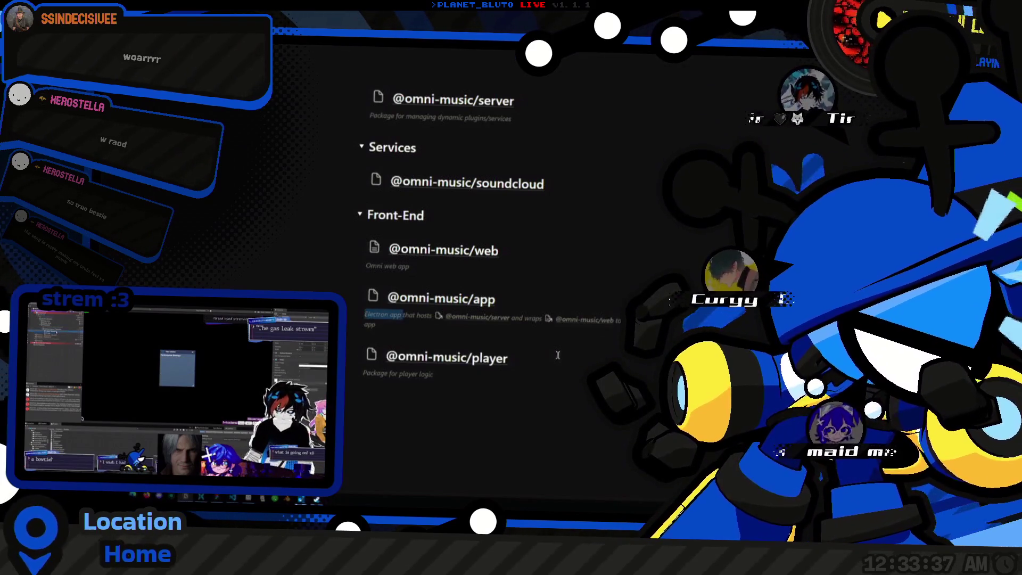
pyautogui.write('Package ')
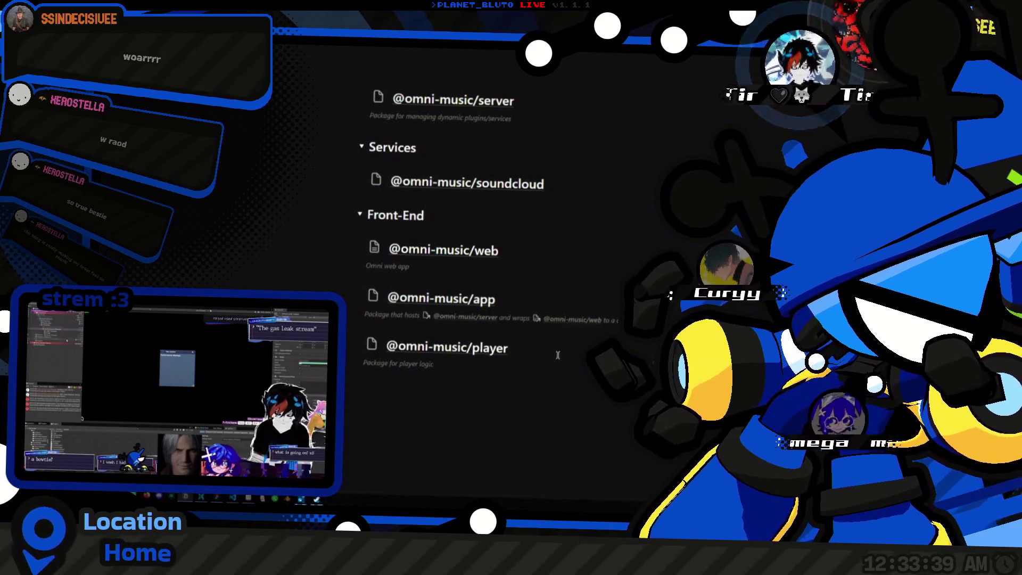
pyautogui.write(' with Electron')
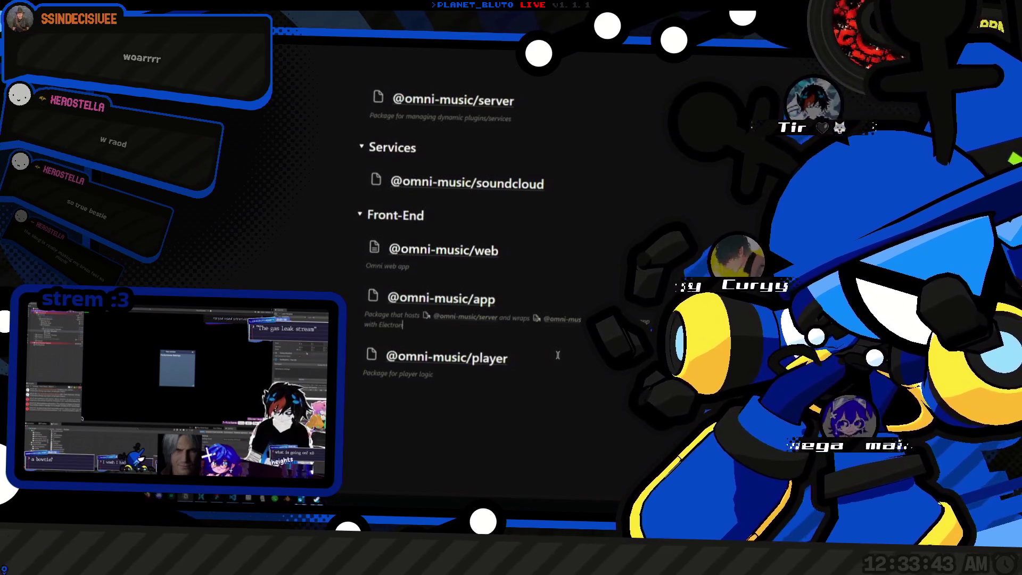
pyautogui.click(440, 323)
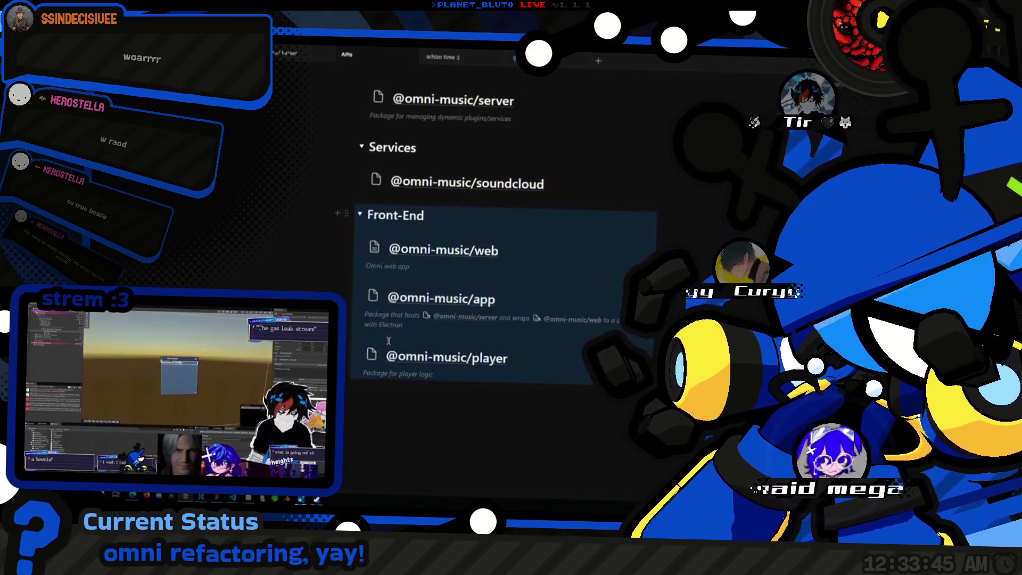
pyautogui.scroll(-1, 462, 290)
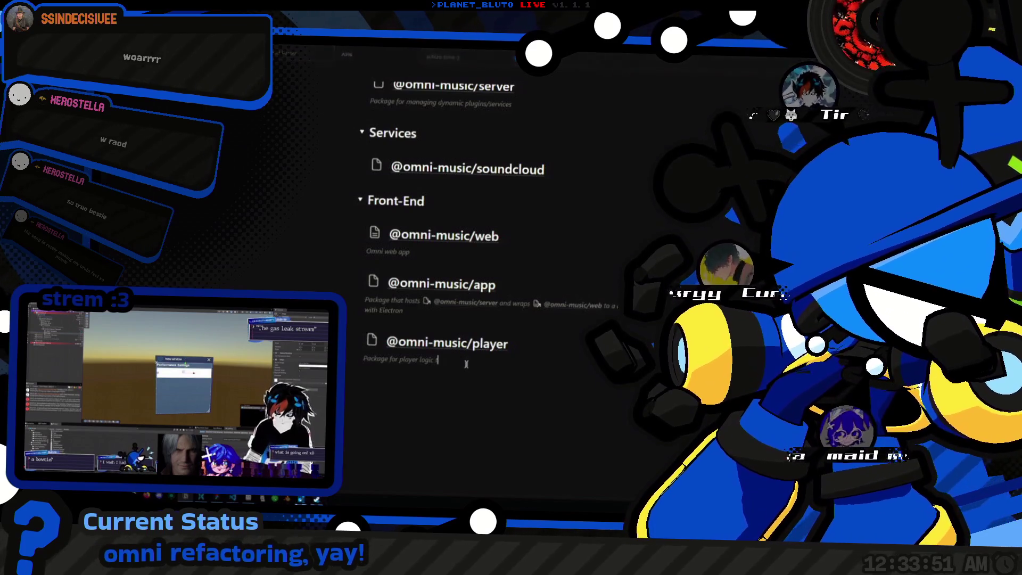
pyautogui.write('to be used in ')
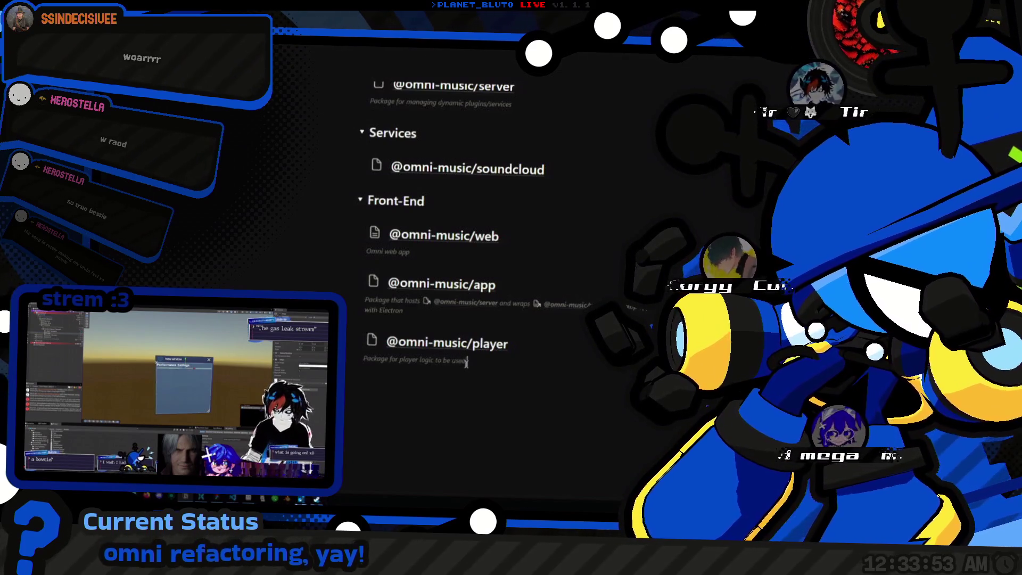
pyautogui.write('other sma')
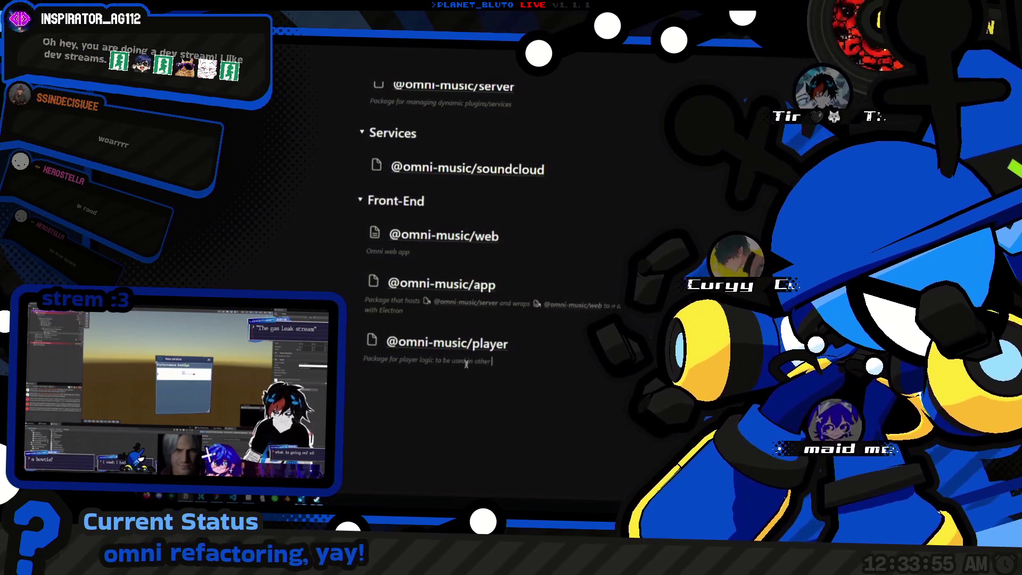
pyautogui.write('ller')
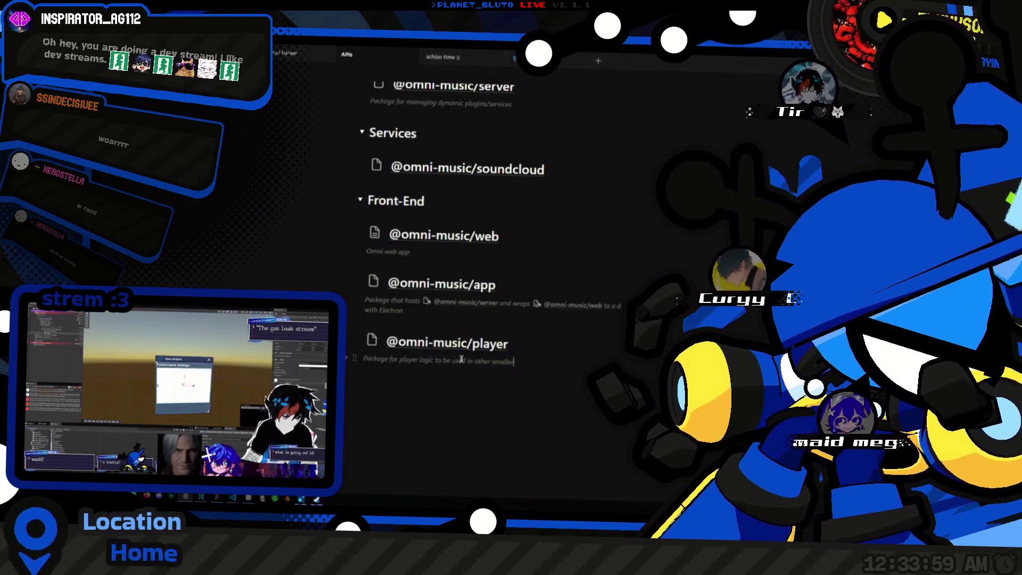
pyautogui.hotkey('alt', 'Tab')
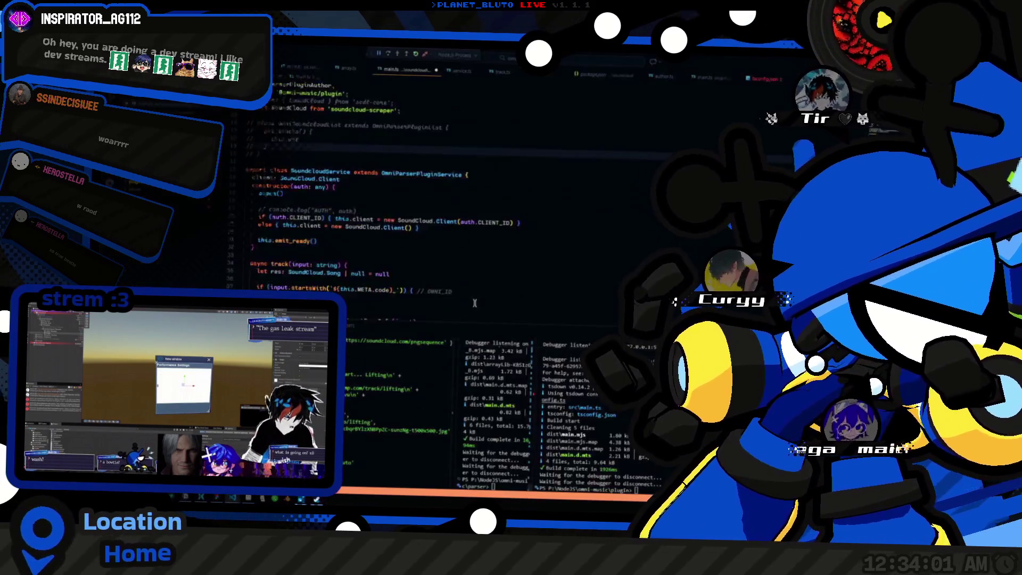
pyautogui.click(552, 257)
pyautogui.click(537, 221)
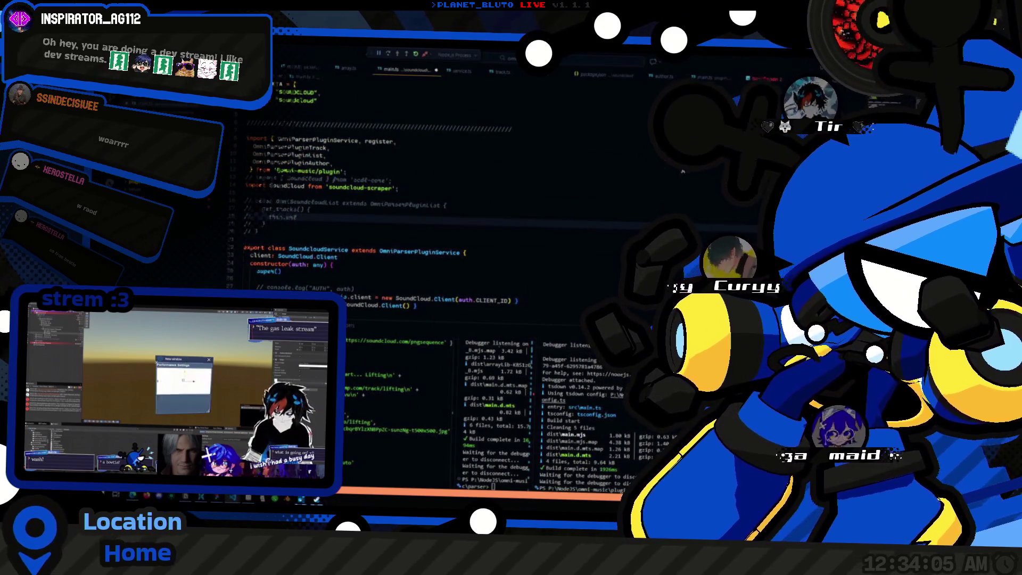
pyautogui.hotkey('alt', 'Tab')
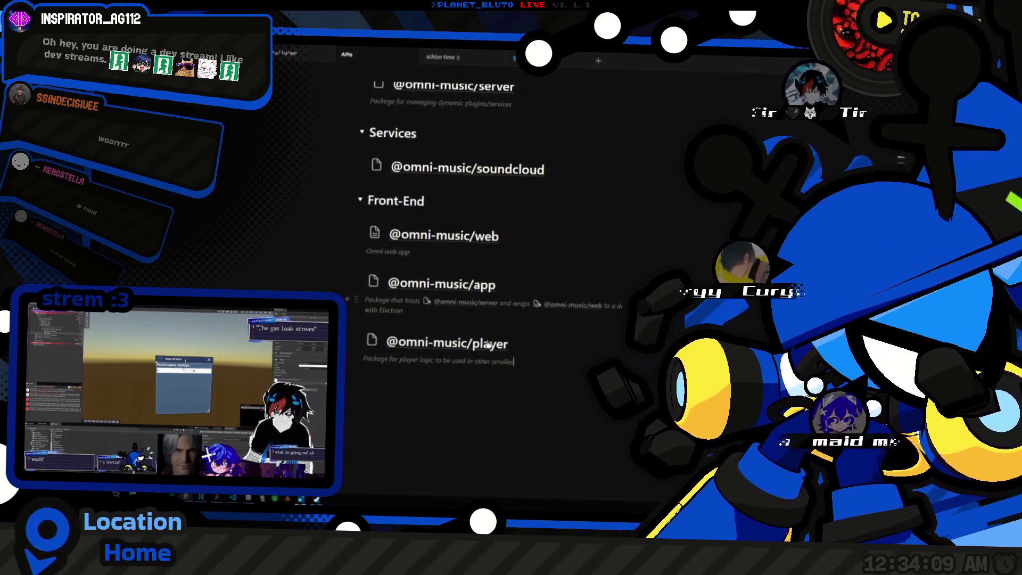
pyautogui.scroll(5, 534, 330)
pyautogui.scroll(-3, 534, 330)
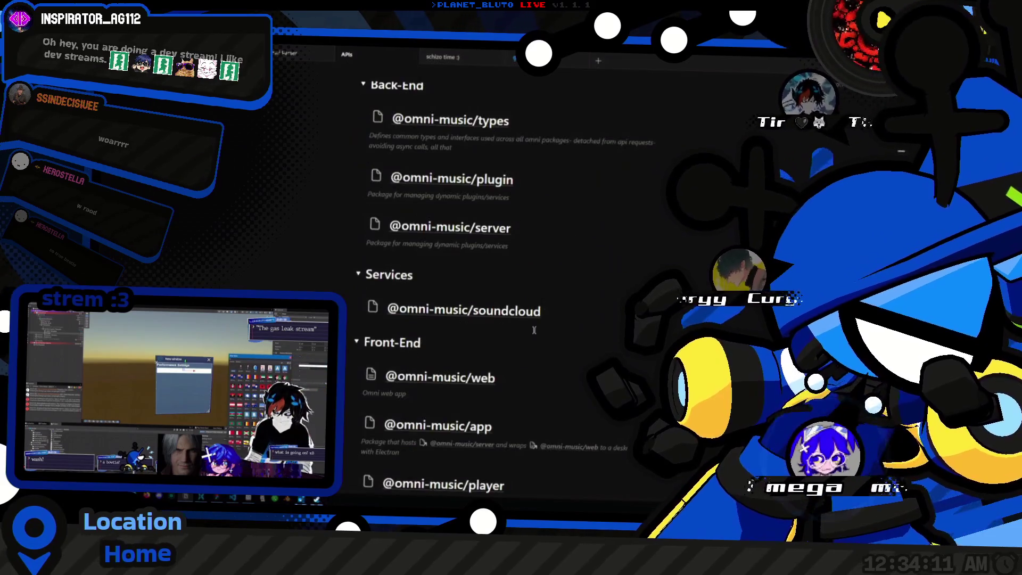
pyautogui.click(585, 313)
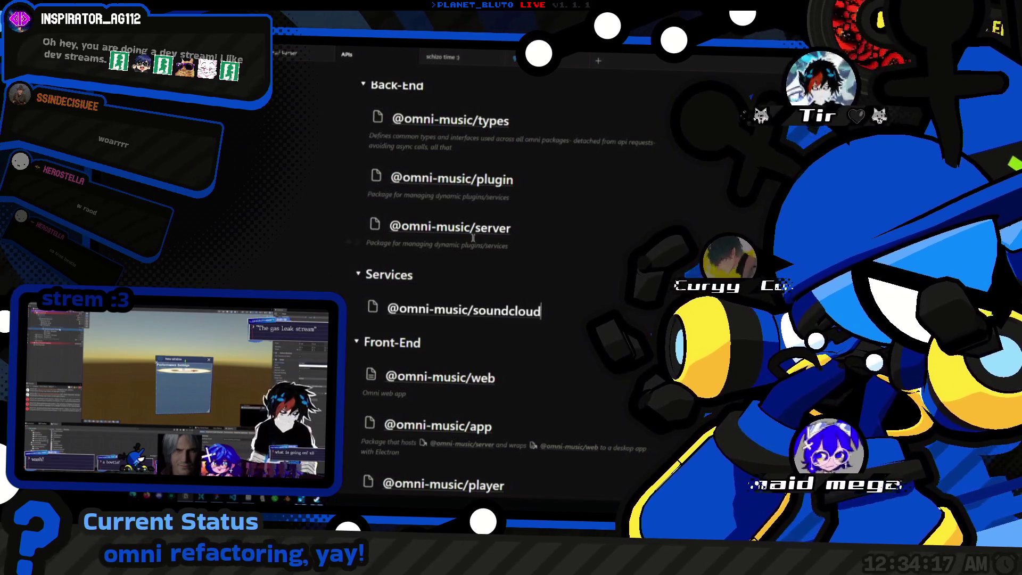
pyautogui.scroll(1, 527, 269)
pyautogui.click(559, 252)
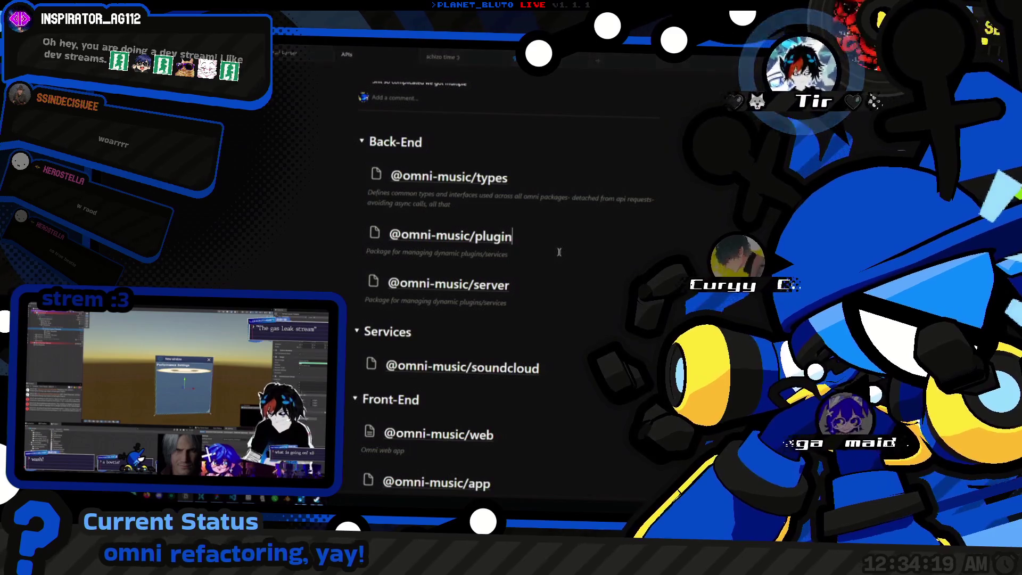
pyautogui.press('Down')
pyautogui.press('Down')
pyautogui.press('Down')
pyautogui.hotkey('shift', 'Home')
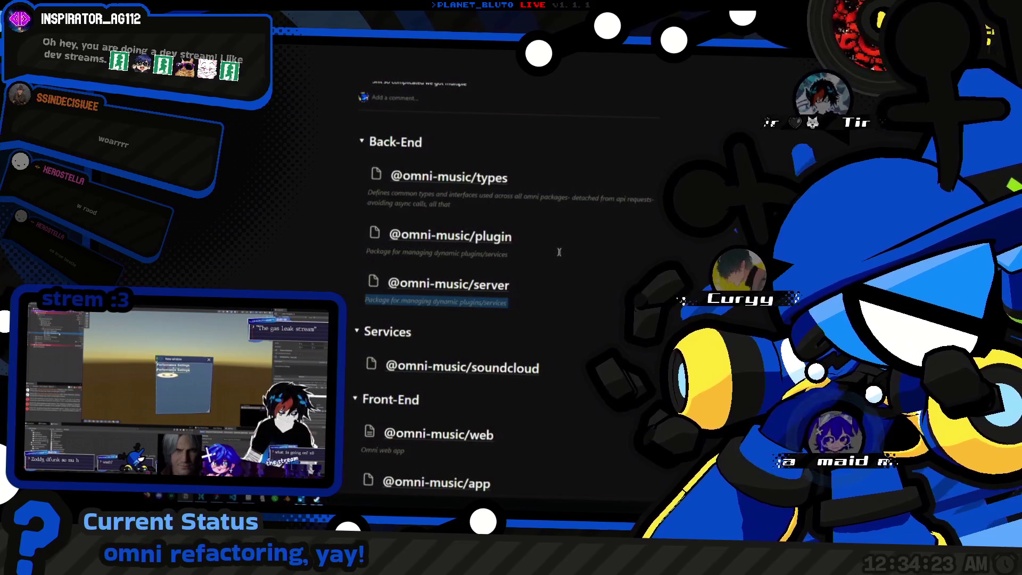
pyautogui.click(501, 201)
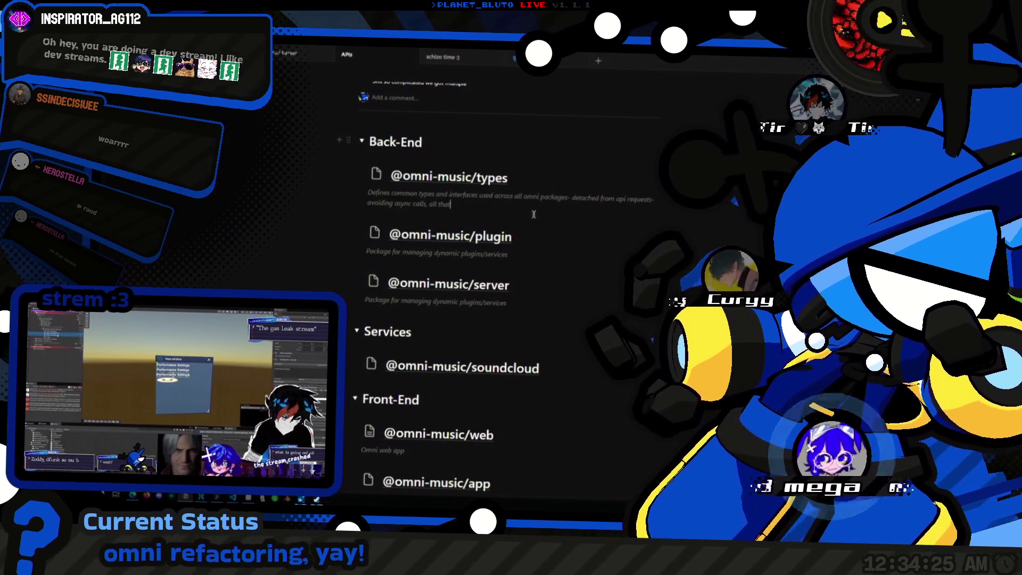
pyautogui.press('Down')
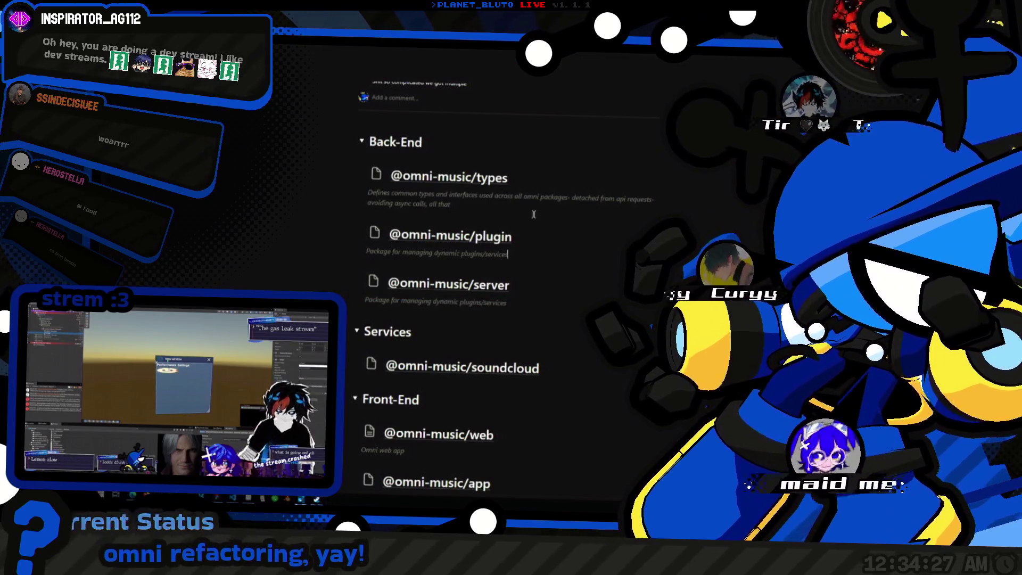
pyautogui.hotkey('shift', 'Home')
pyautogui.hotkey('ctrl', 'shift', 'Right')
pyautogui.hotkey('ctrl', 'shift', 'Right')
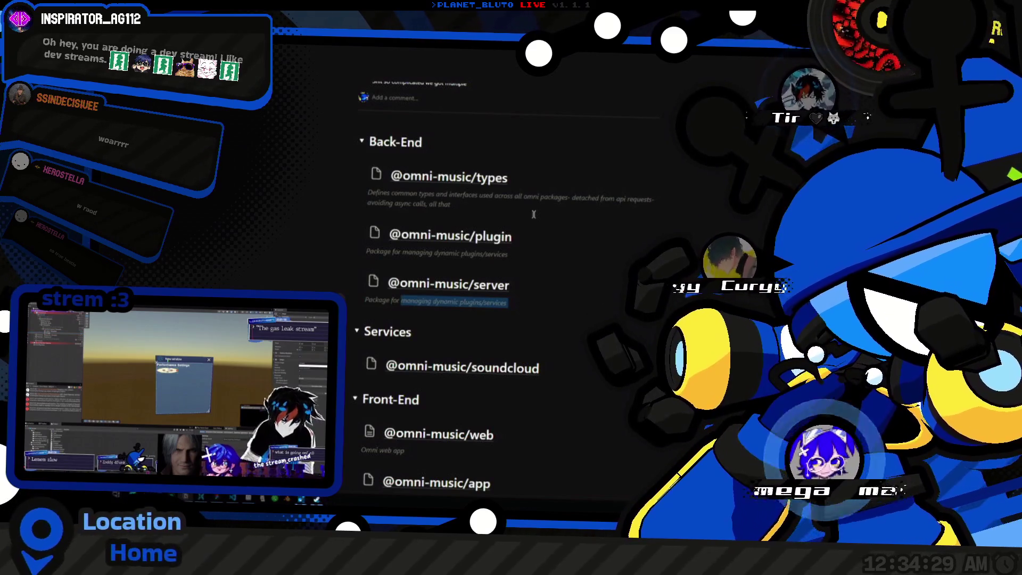
pyautogui.write('hosting data')
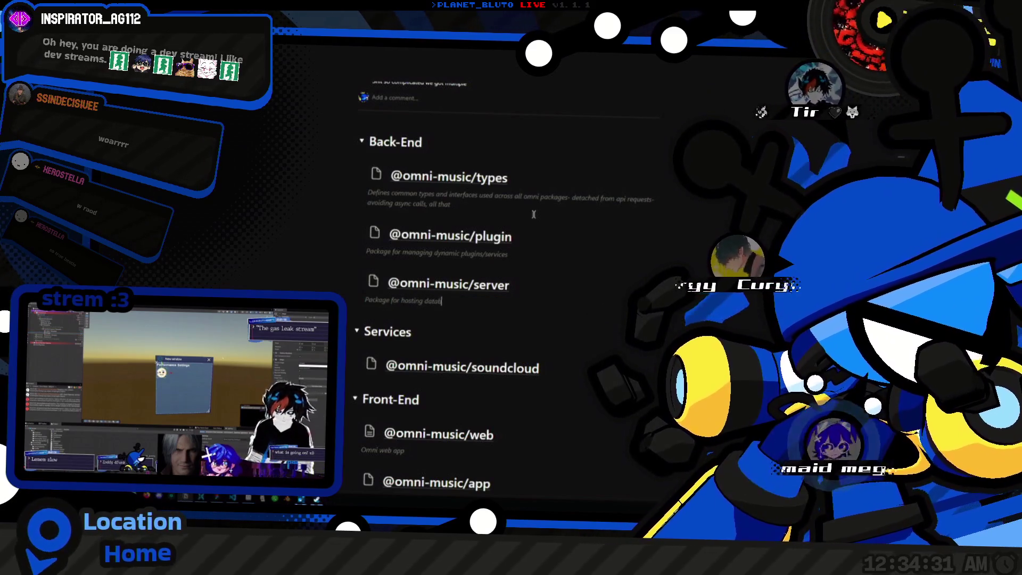
pyautogui.write('basing and')
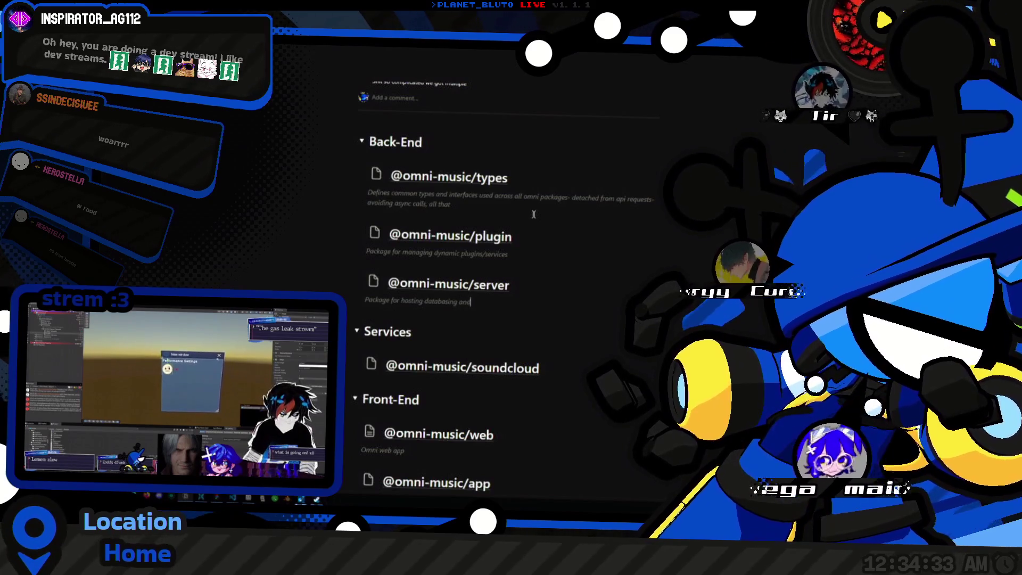
pyautogui.write(' for the')
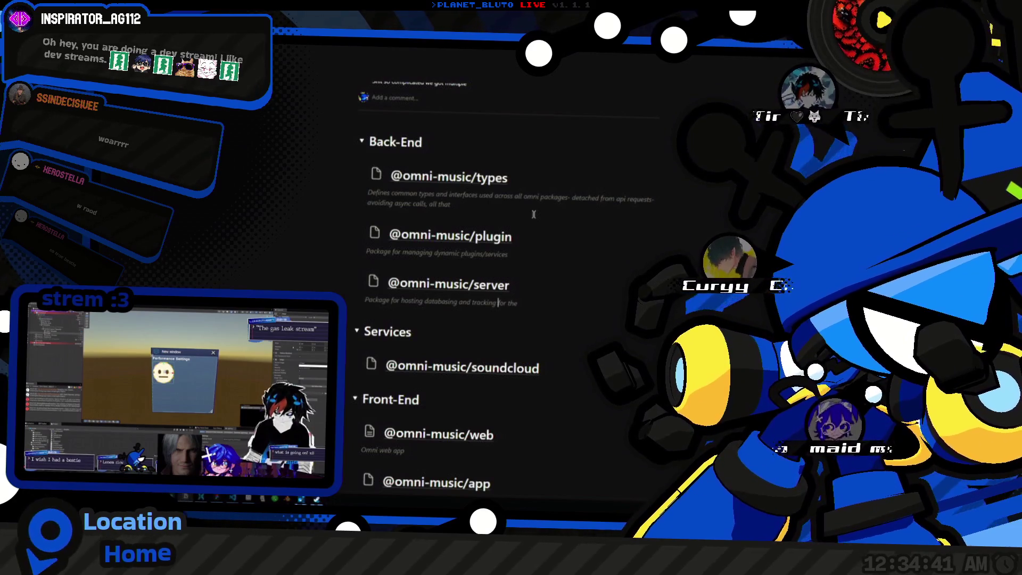
pyautogui.write('nd websocket for the ')
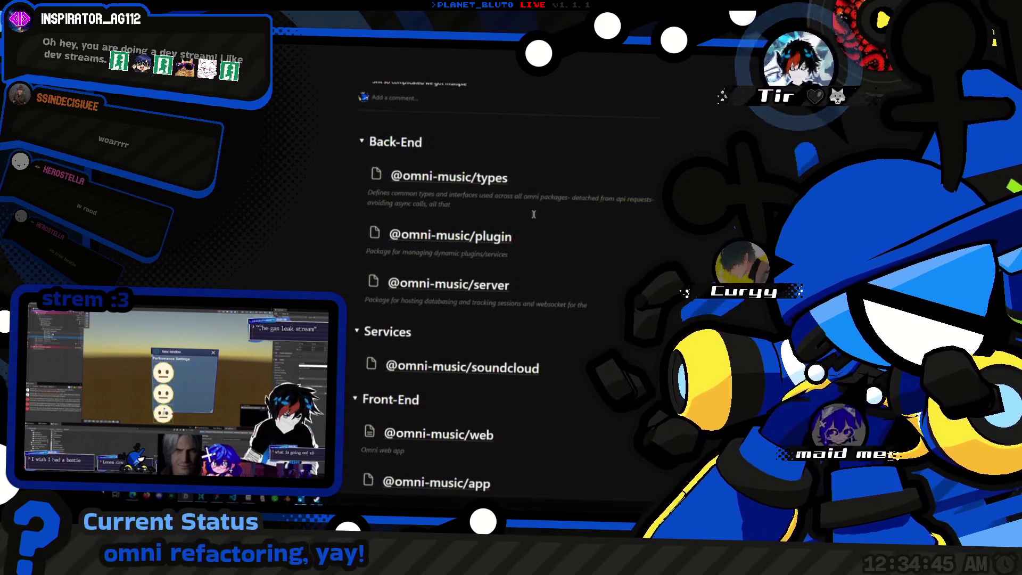
pyautogui.write('@we')
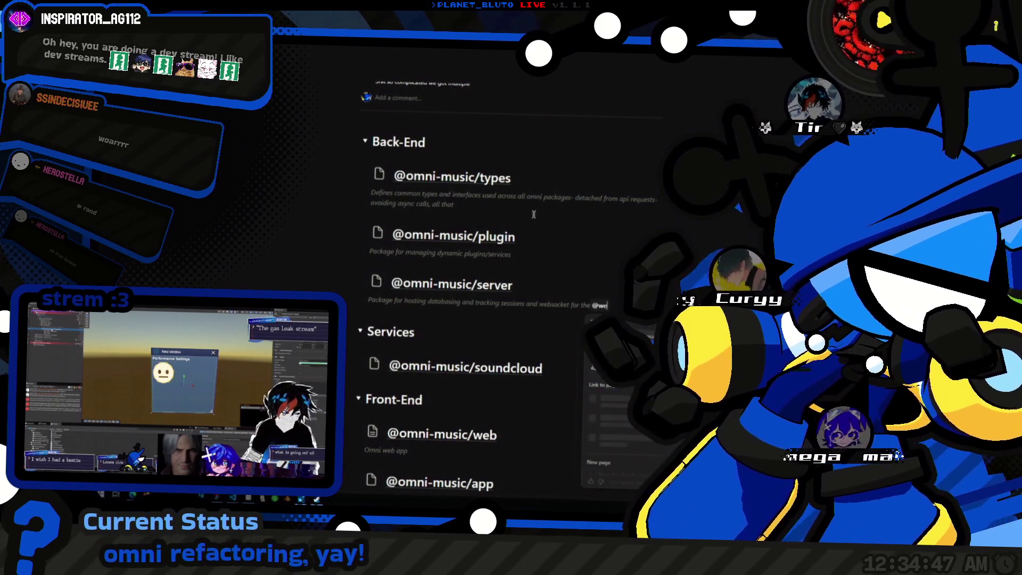
pyautogui.press('Return')
pyautogui.write('web app')
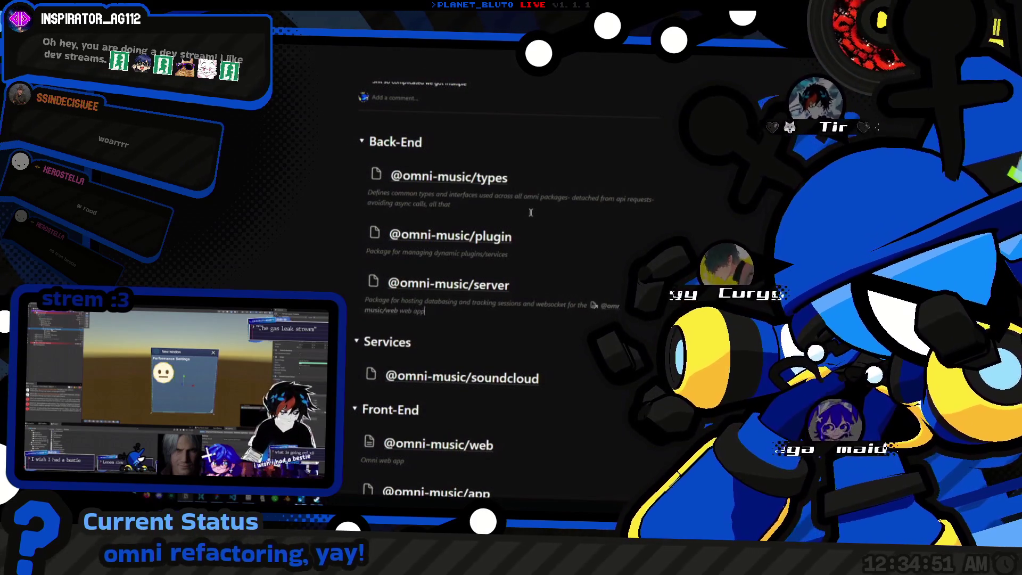
pyautogui.scroll(-2, 533, 214)
pyautogui.scroll(3, 463, 177)
pyautogui.scroll(-2, 462, 177)
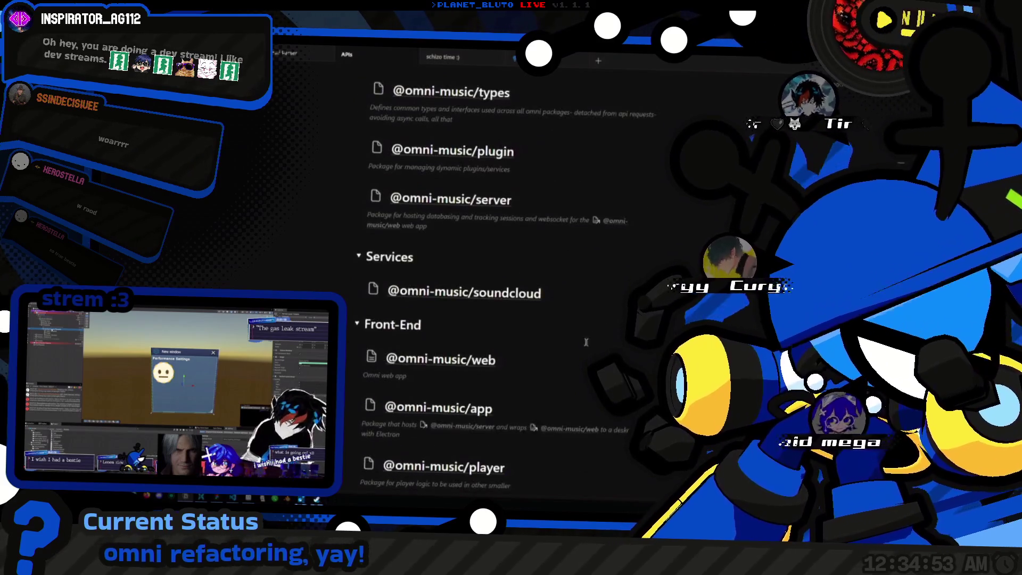
pyautogui.scroll(3, 479, 192)
pyautogui.scroll(-4, 573, 245)
pyautogui.scroll(3, 572, 245)
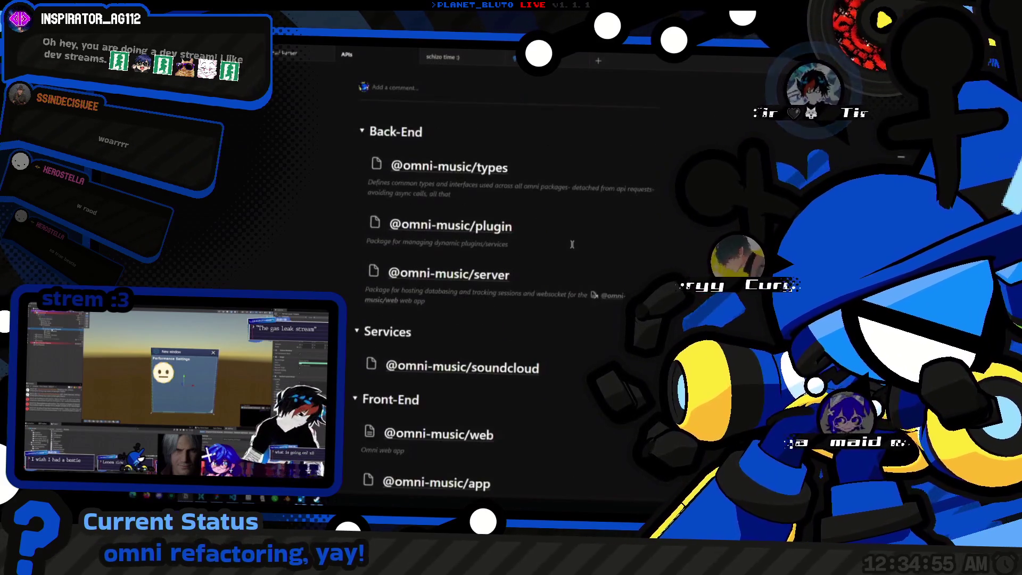
pyautogui.scroll(-4, 443, 236)
pyautogui.click(443, 236)
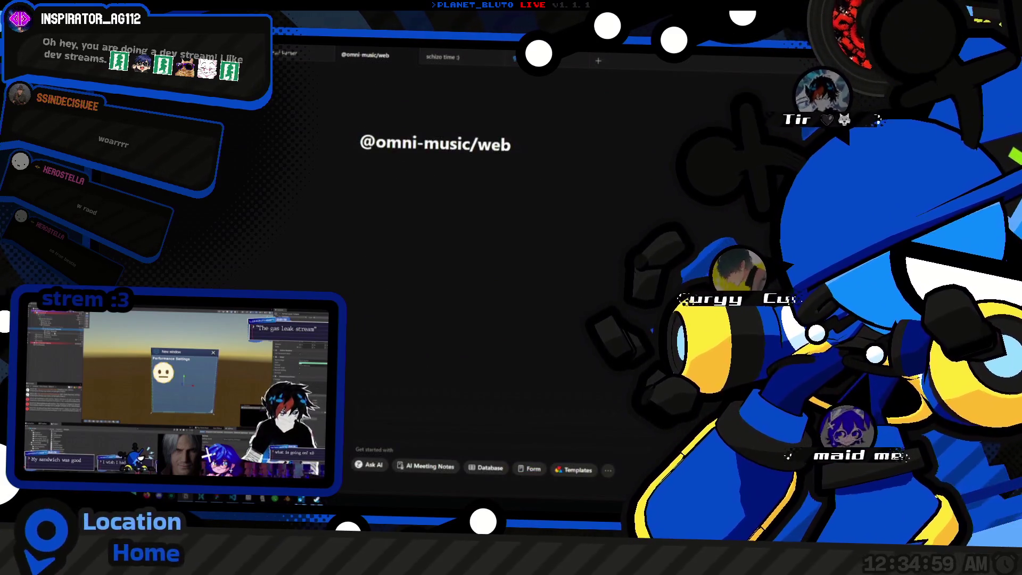
pyautogui.hotkey('alt', 'Left')
pyautogui.scroll(-5, 580, 394)
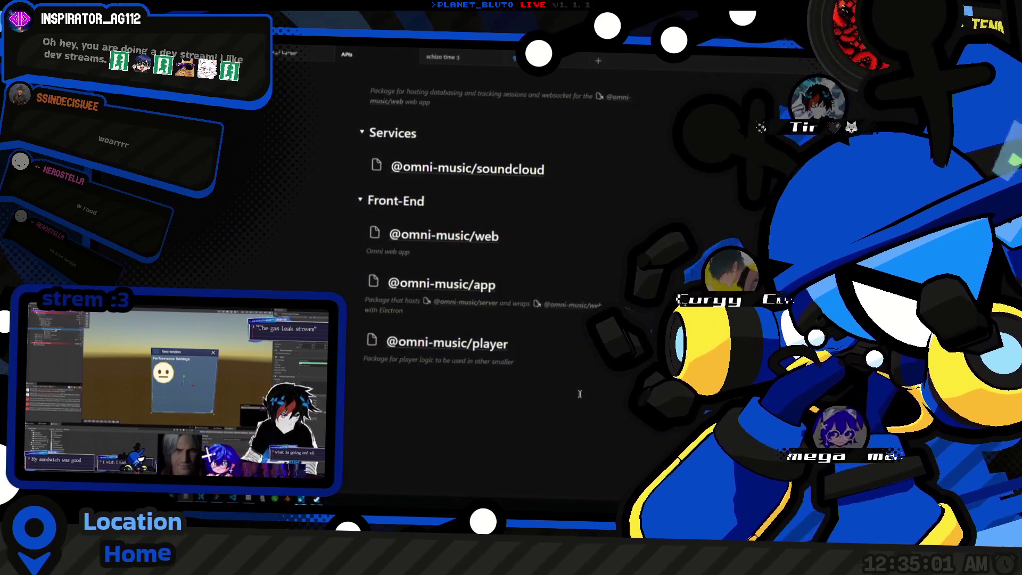
pyautogui.scroll(6, 579, 394)
pyautogui.scroll(-1, 559, 375)
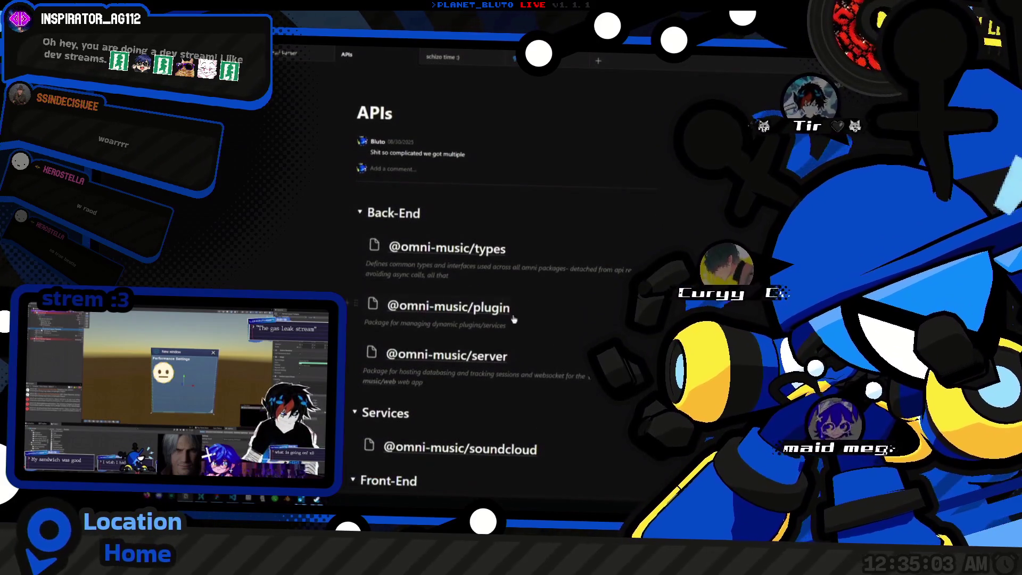
pyautogui.scroll(-4, 569, 299)
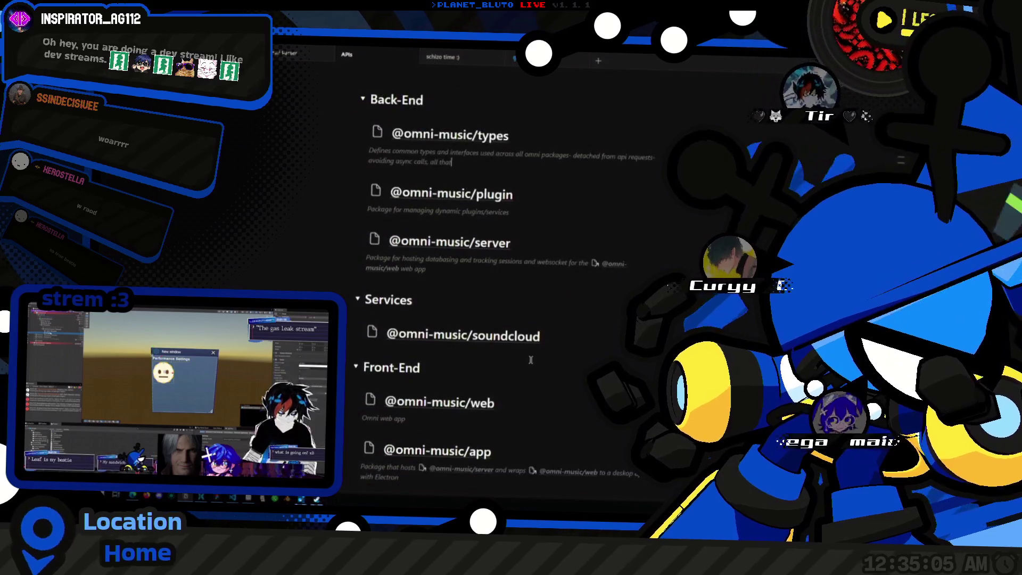
pyautogui.scroll(3, 497, 290)
pyautogui.scroll(-5, 496, 290)
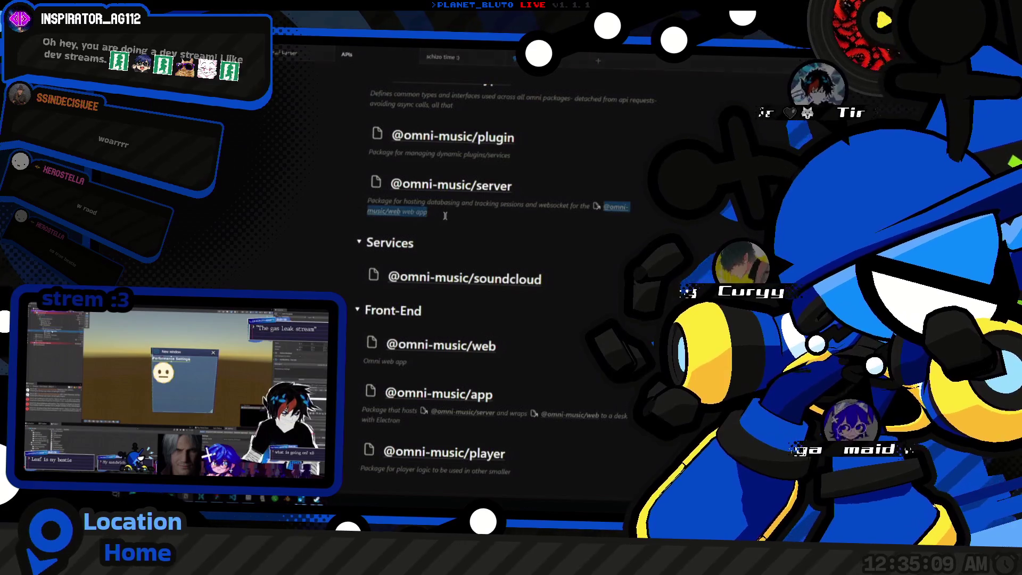
pyautogui.click(358, 200)
# Step: Add 'Different implementations for other music services to be supported thru Omni' under Services
pyautogui.click(431, 243)
pyautogui.press('Return')
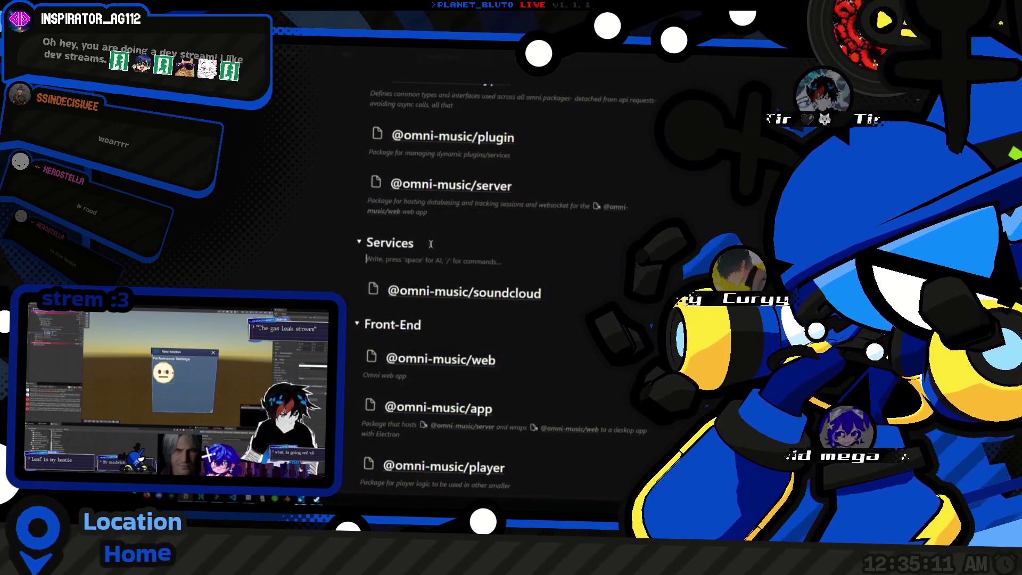
pyautogui.write('Different implementations')
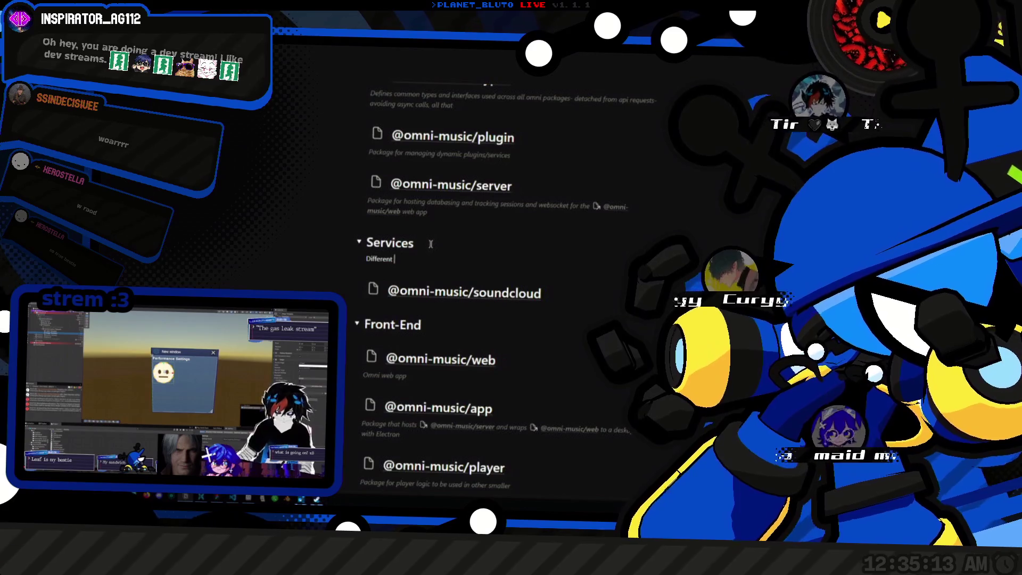
pyautogui.write(' for')
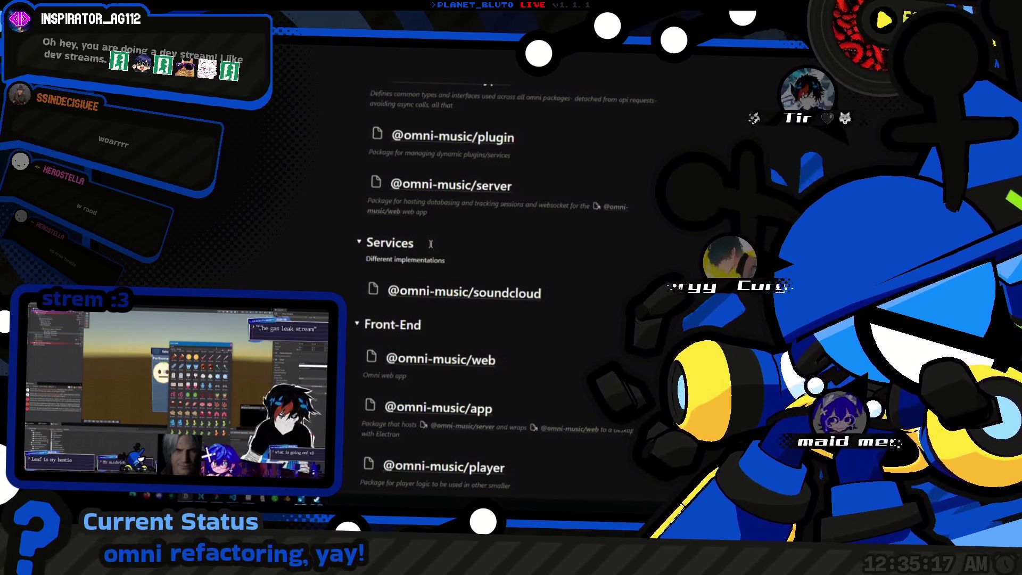
pyautogui.write(' forother')
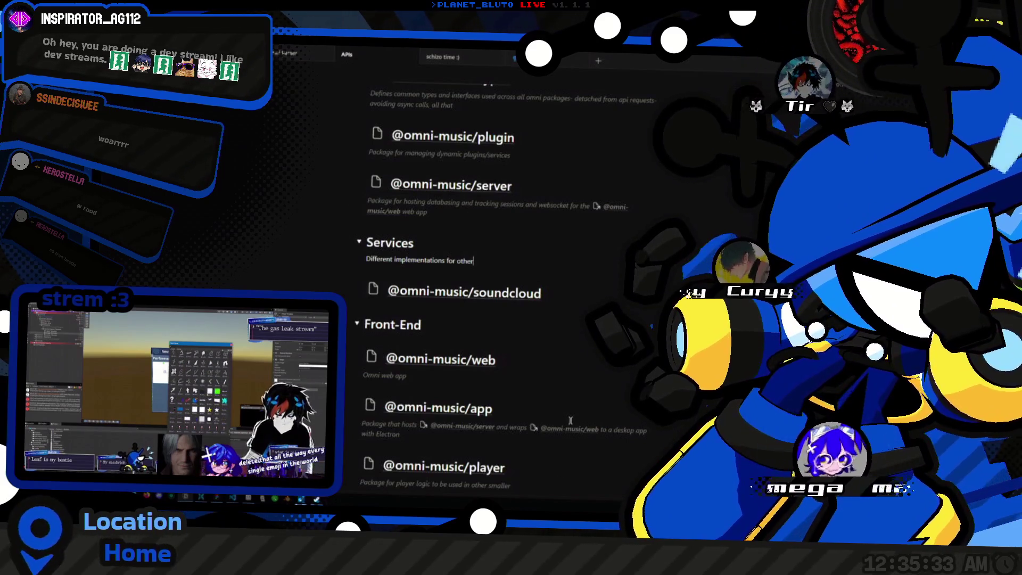
pyautogui.hotkey('alt', 'Tab')
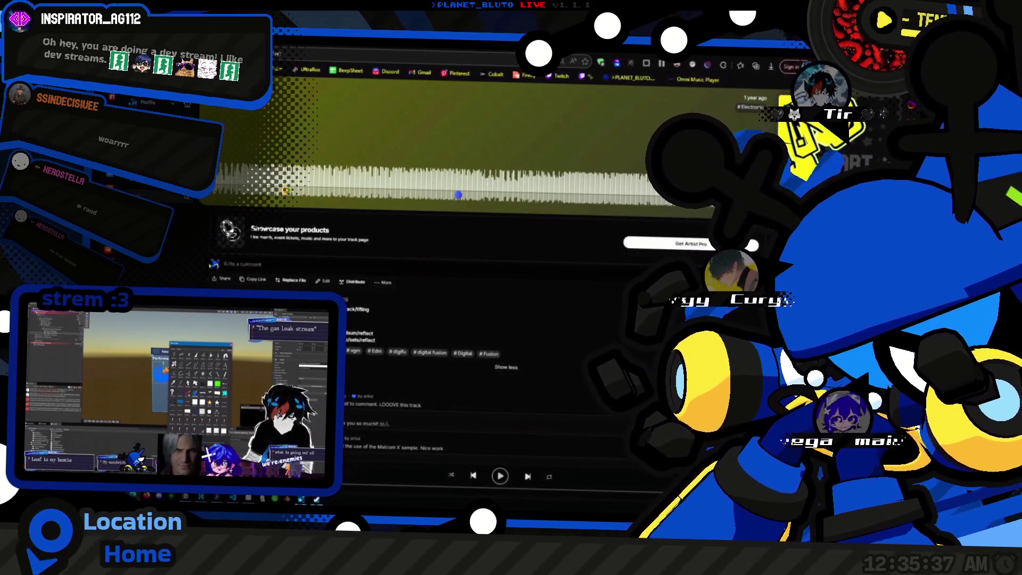
pyautogui.hotkey('alt', 'Tab')
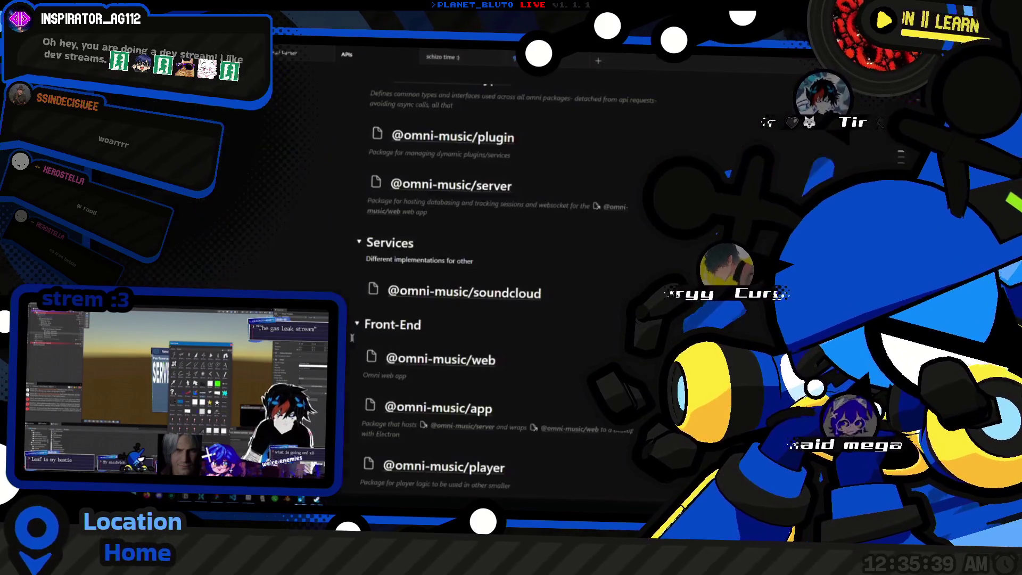
pyautogui.moveTo(450, 287); pyautogui.dragTo(521, 253)
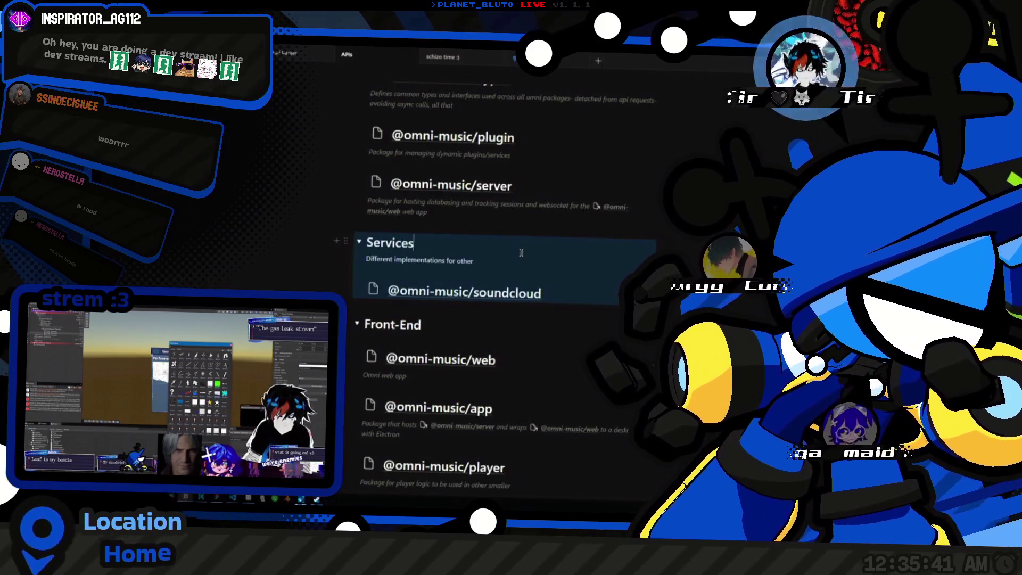
pyautogui.click(524, 259)
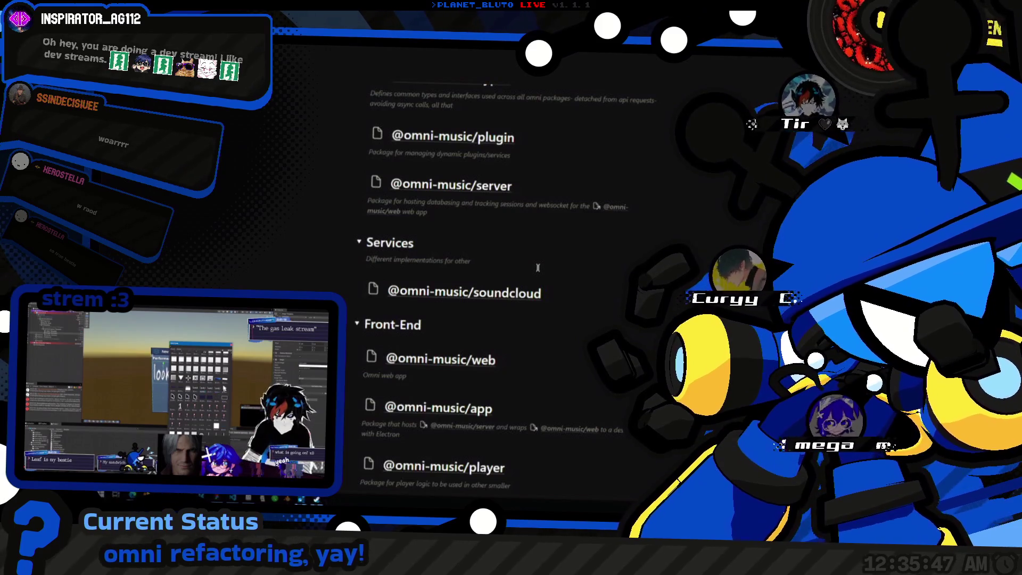
pyautogui.write('music services to be supported thru ')
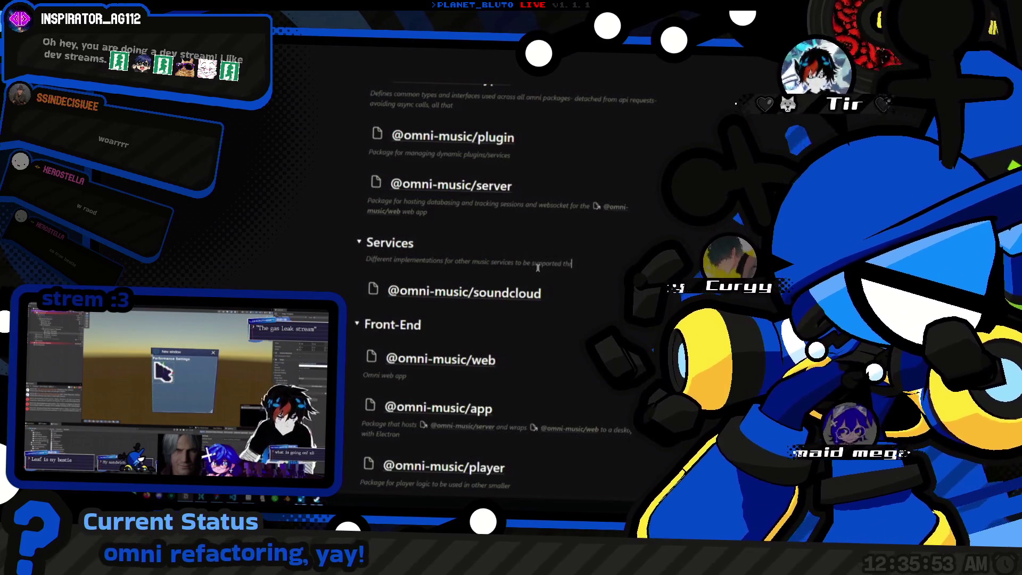
pyautogui.write('Omni')
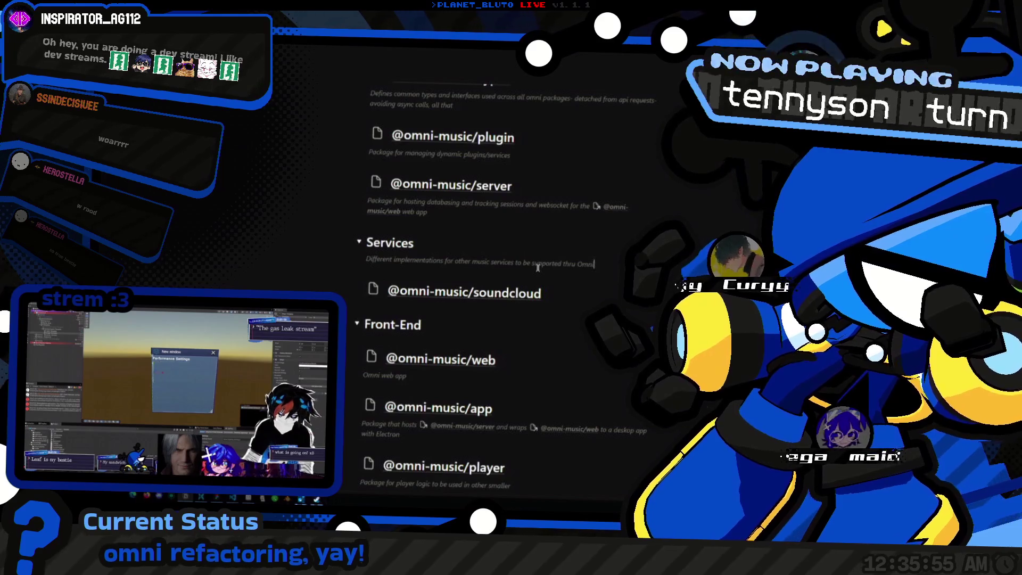
pyautogui.scroll(5, 483, 269)
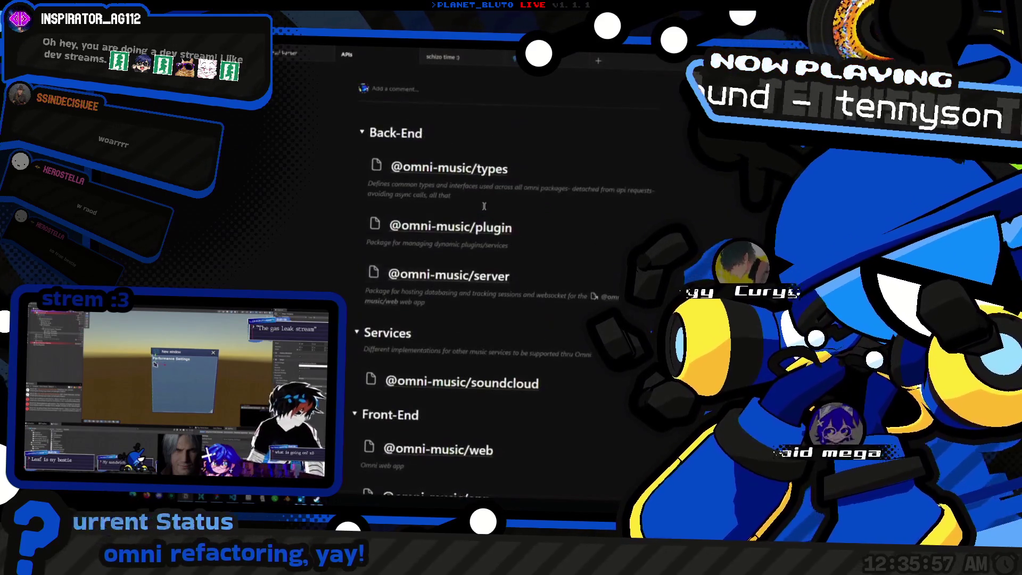
pyautogui.scroll(-4, 443, 204)
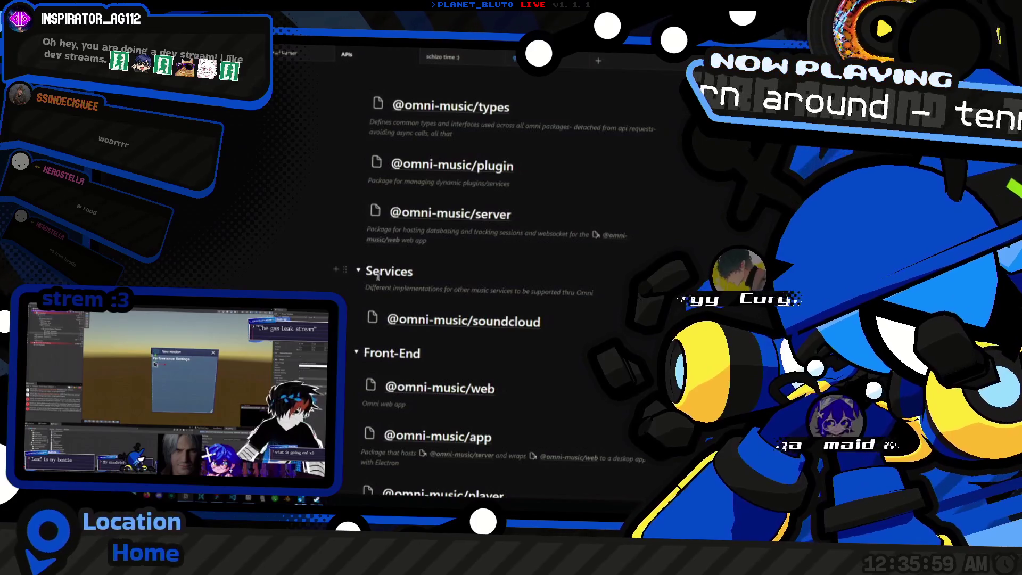
pyautogui.scroll(1, 479, 229)
pyautogui.scroll(-4, 527, 251)
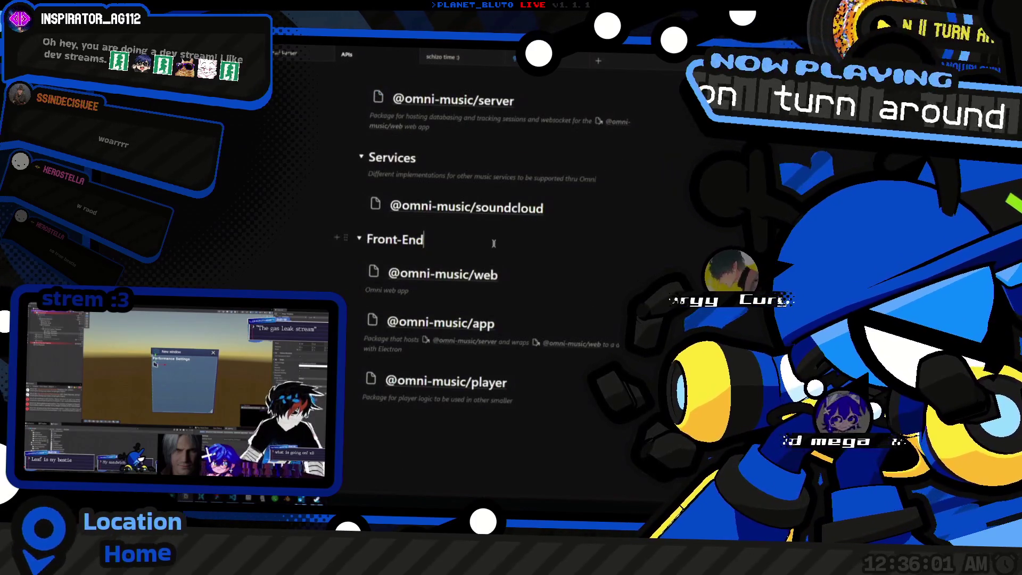
pyautogui.scroll(5, 519, 245)
pyautogui.scroll(-5, 513, 237)
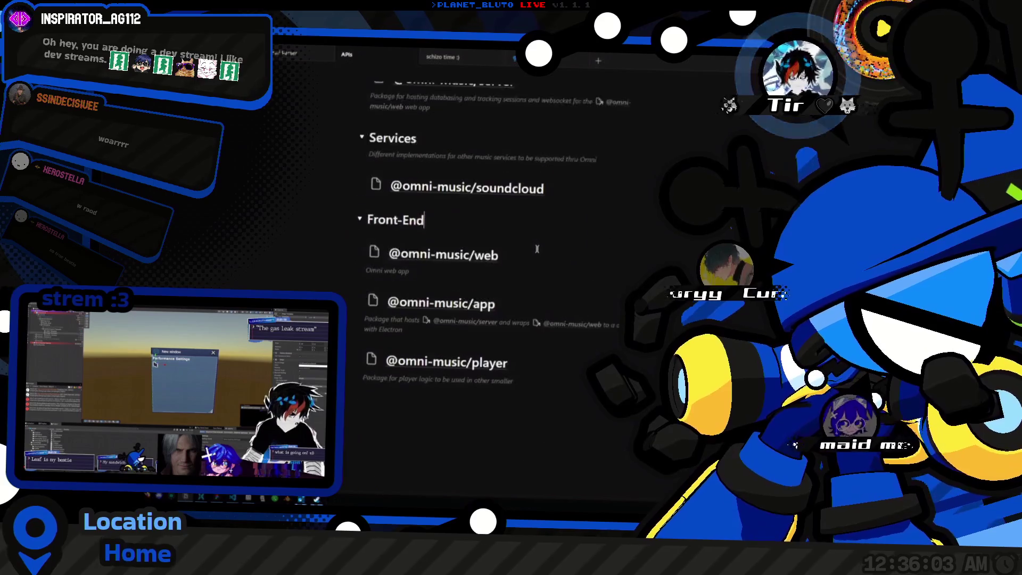
pyautogui.scroll(5, 532, 241)
pyautogui.scroll(-5, 538, 242)
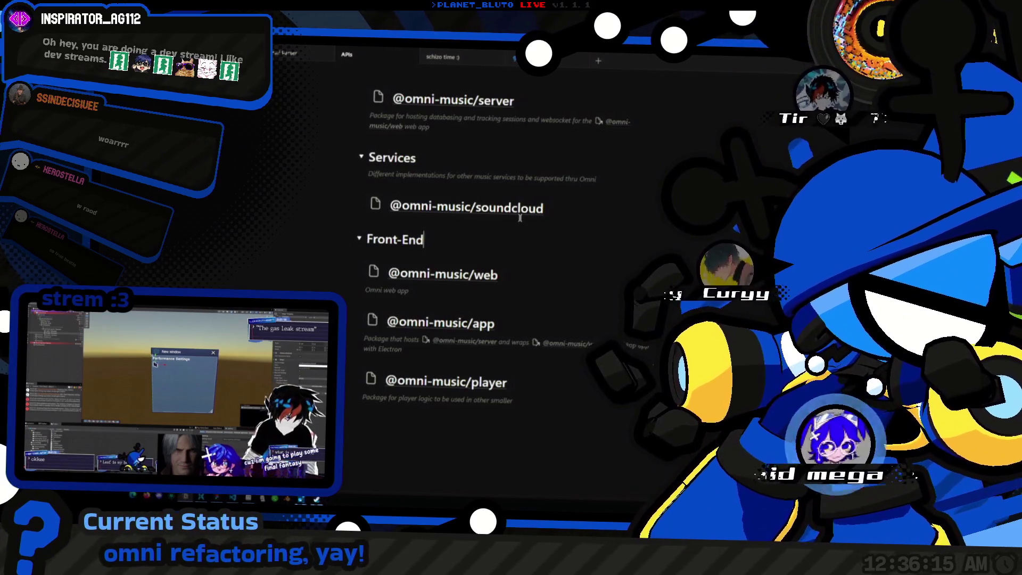
pyautogui.scroll(4, 517, 244)
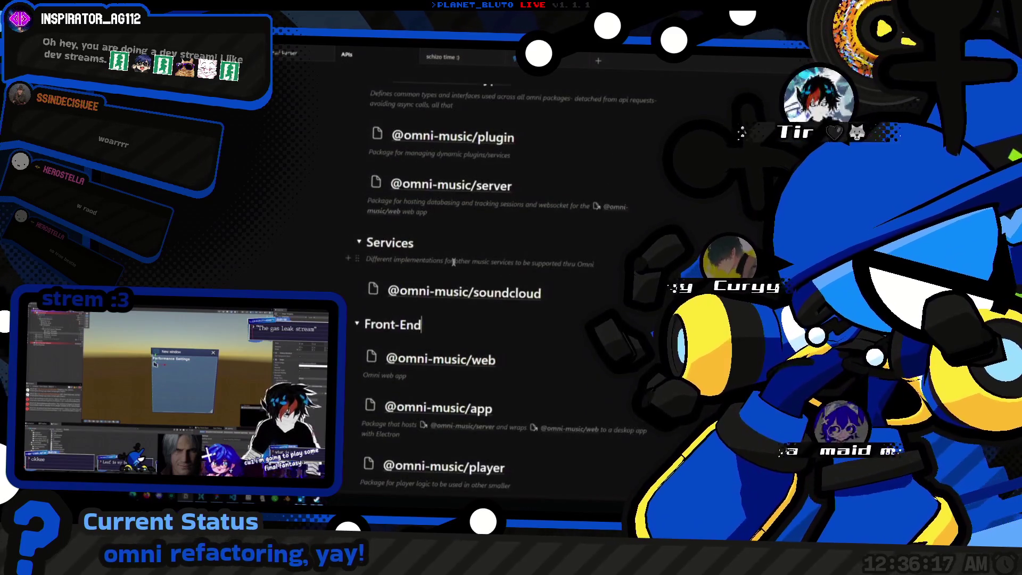
pyautogui.click(470, 162)
pyautogui.scroll(1, 470, 163)
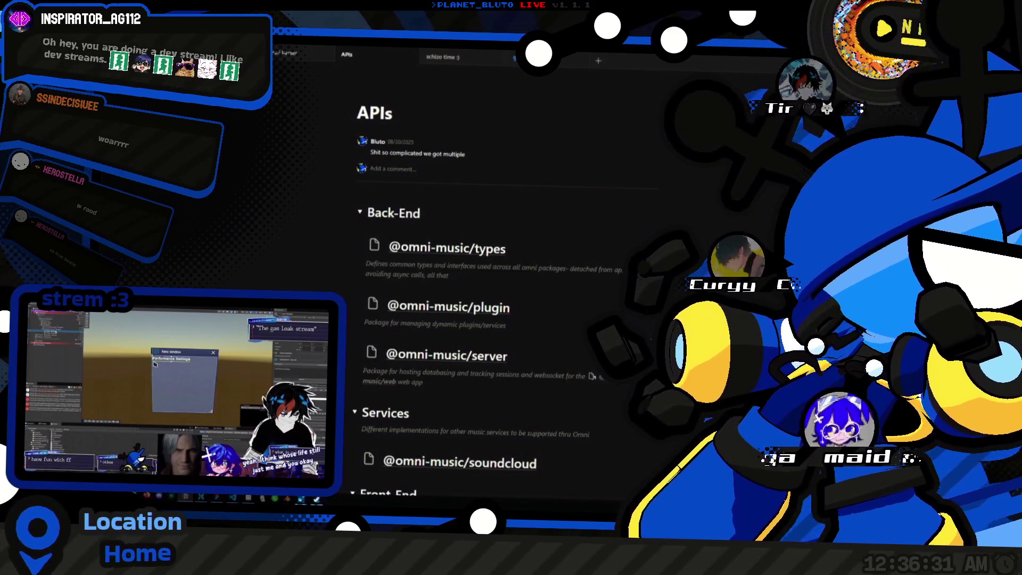
pyautogui.scroll(-3, 543, 227)
pyautogui.scroll(3, 533, 213)
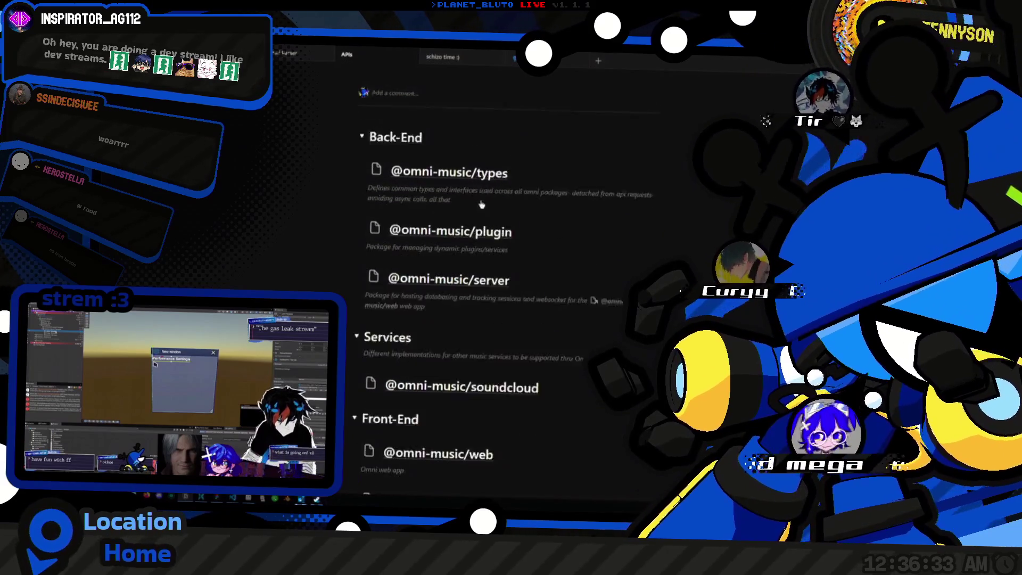
pyautogui.scroll(-1, 494, 153)
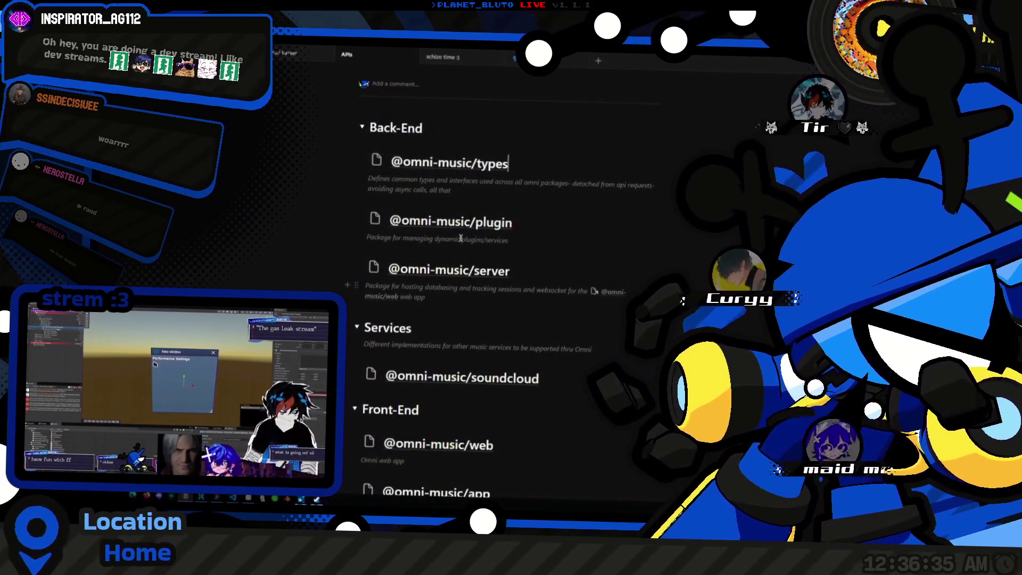
pyautogui.scroll(-3, 494, 152)
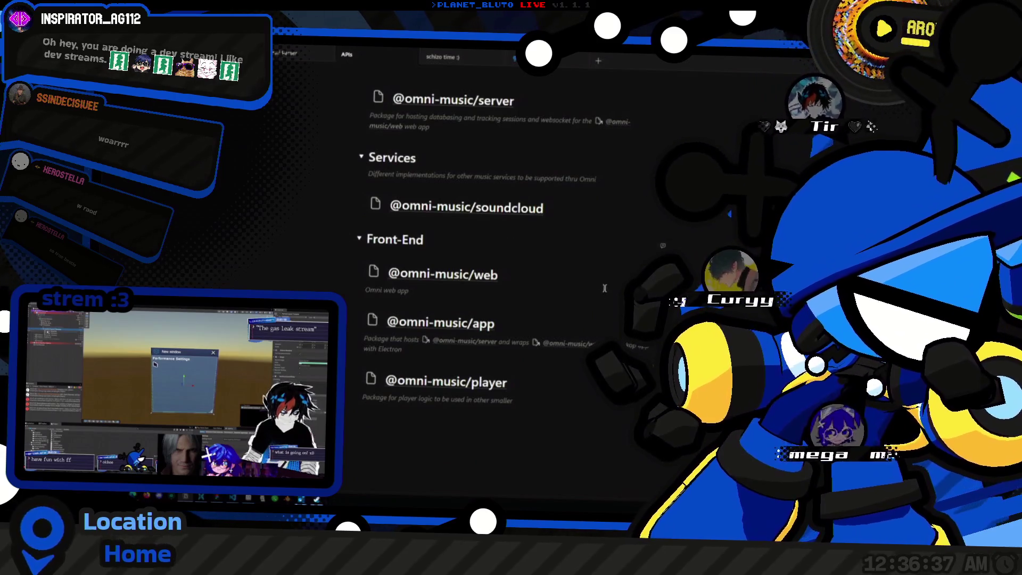
pyautogui.scroll(-1, 547, 257)
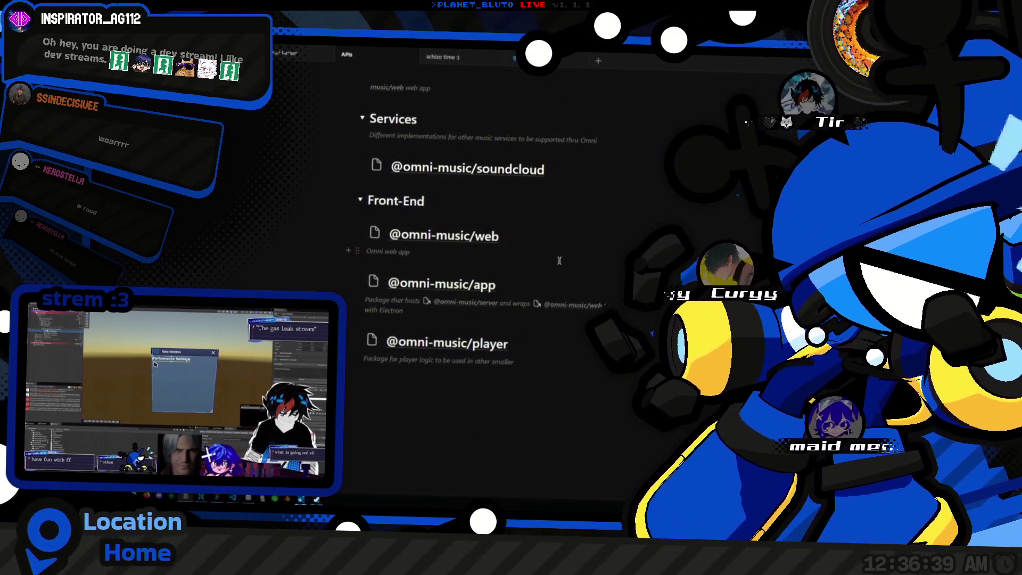
pyautogui.click(546, 245)
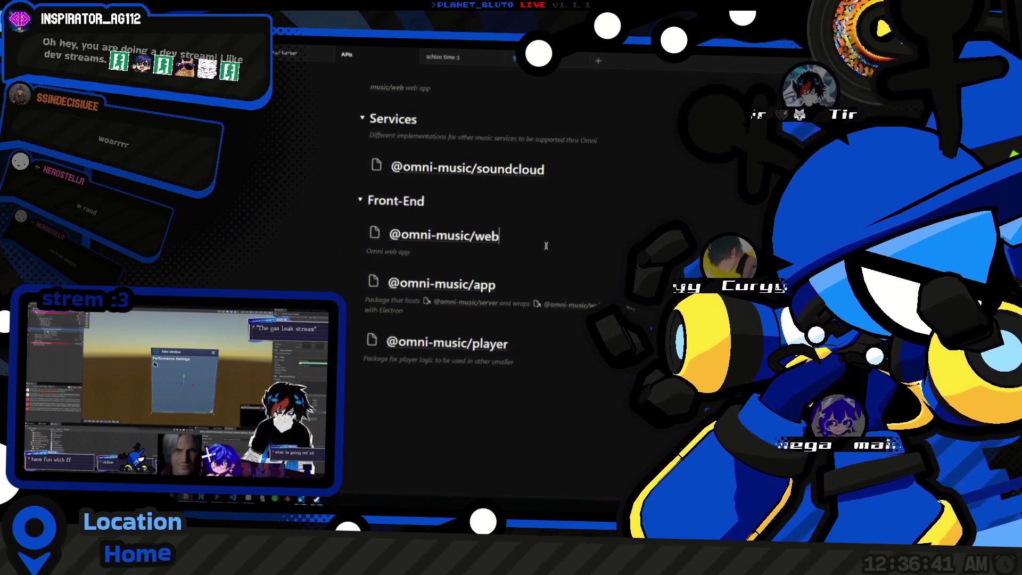
pyautogui.click(577, 206)
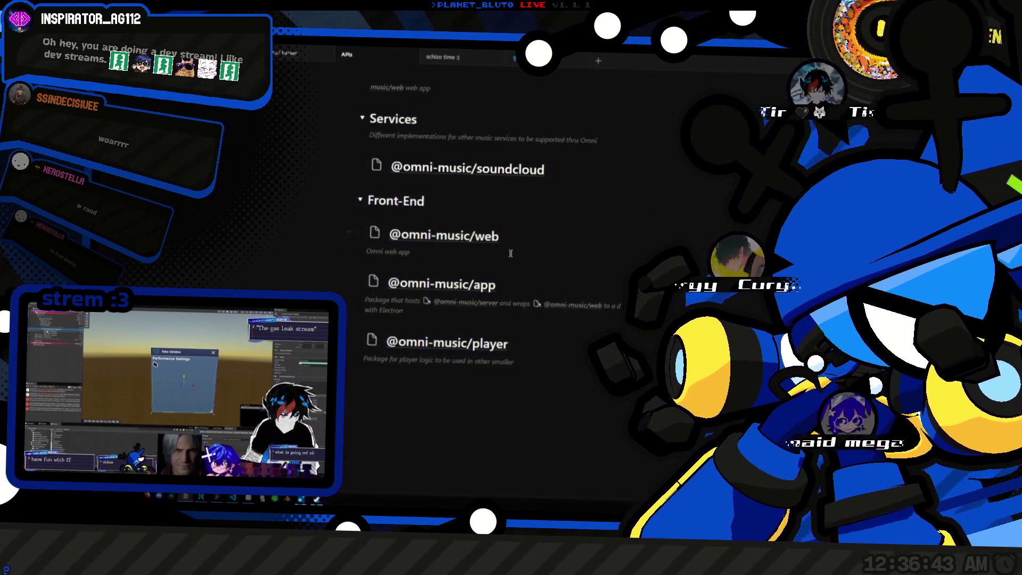
pyautogui.scroll(3, 510, 254)
pyautogui.click(465, 244)
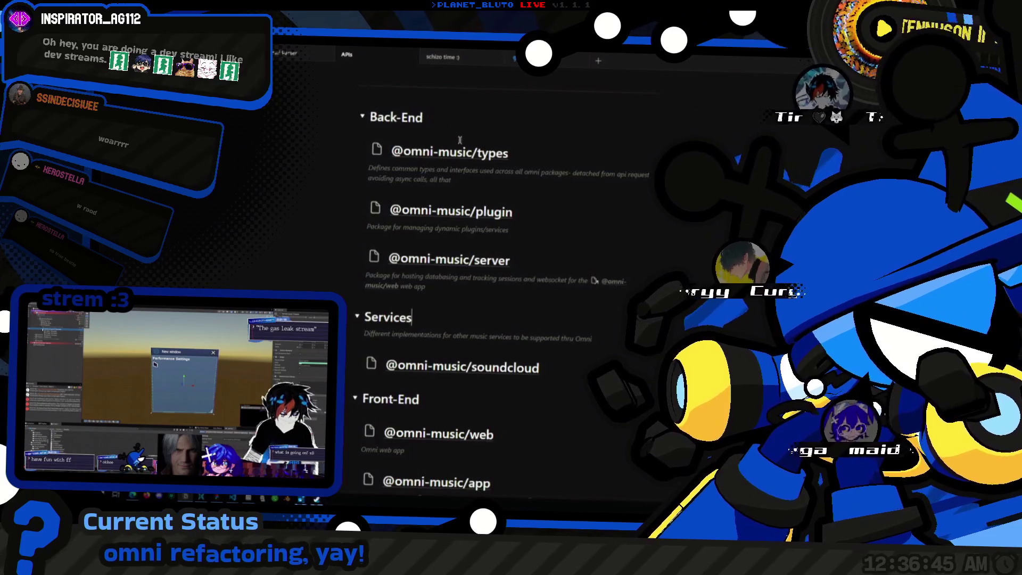
pyautogui.scroll(-1, 454, 131)
pyautogui.scroll(2, 535, 260)
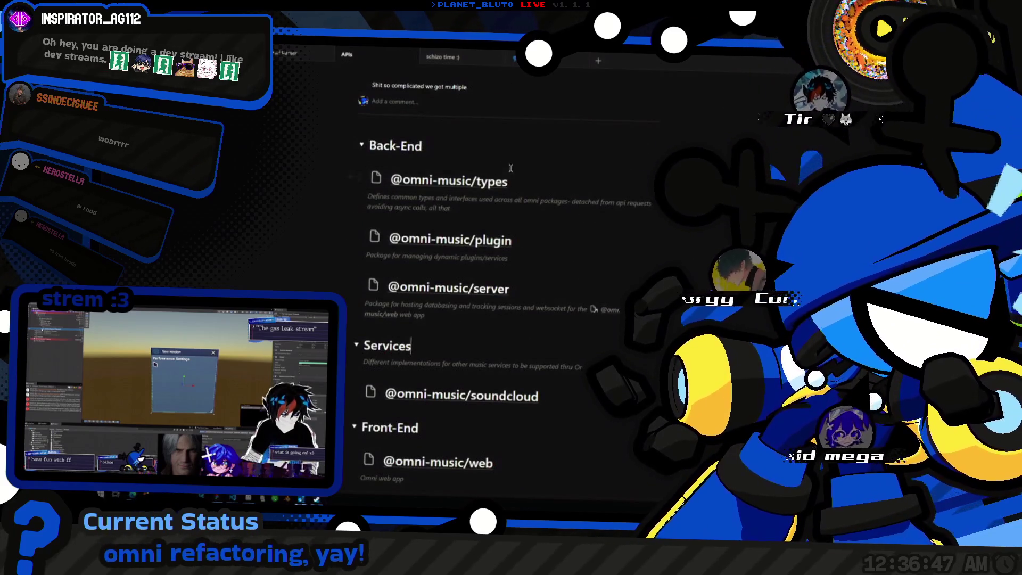
pyautogui.hotkey('alt', 'Tab')
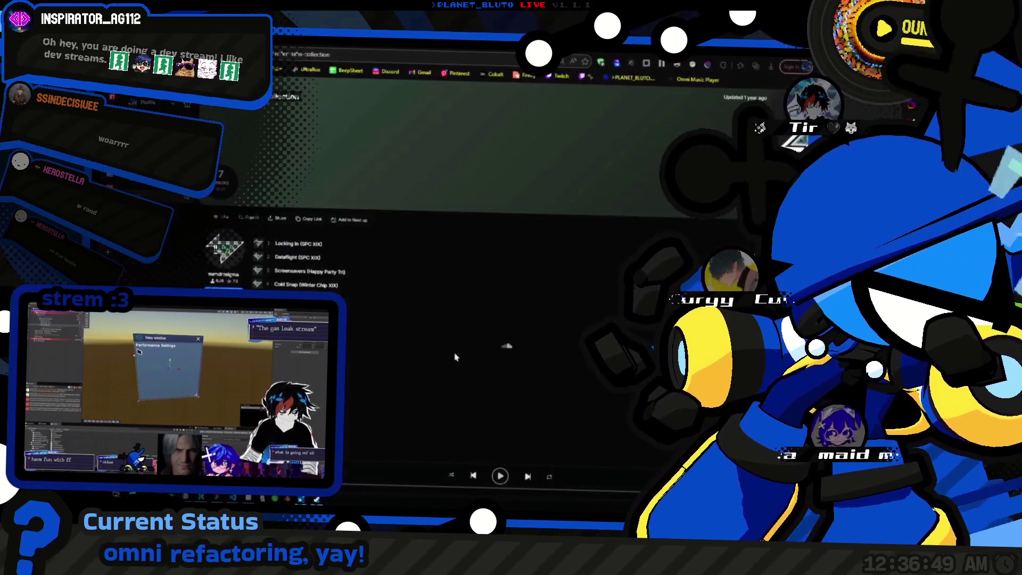
pyautogui.hotkey('alt', 'Tab')
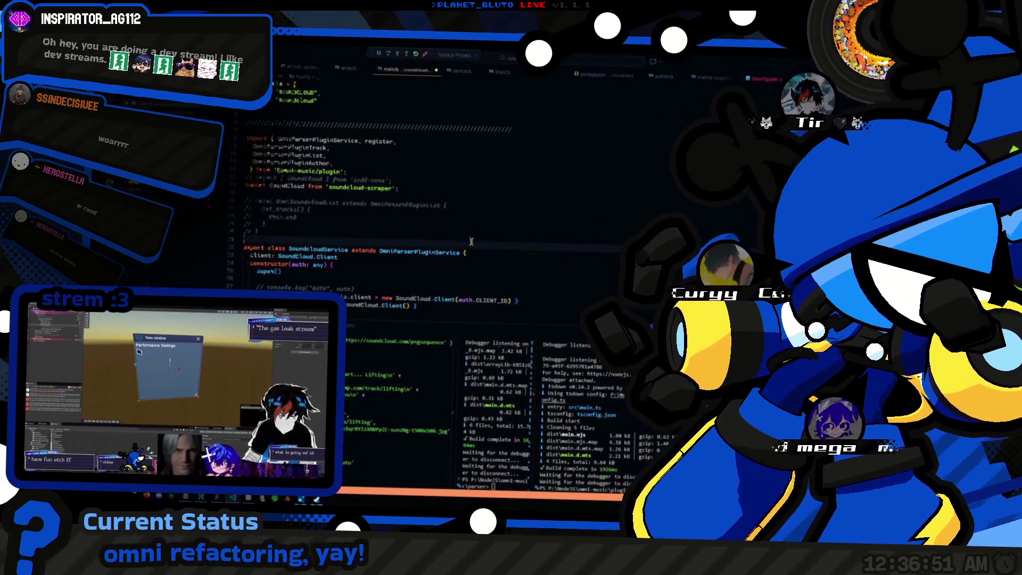
pyautogui.hotkey('alt', 'Tab')
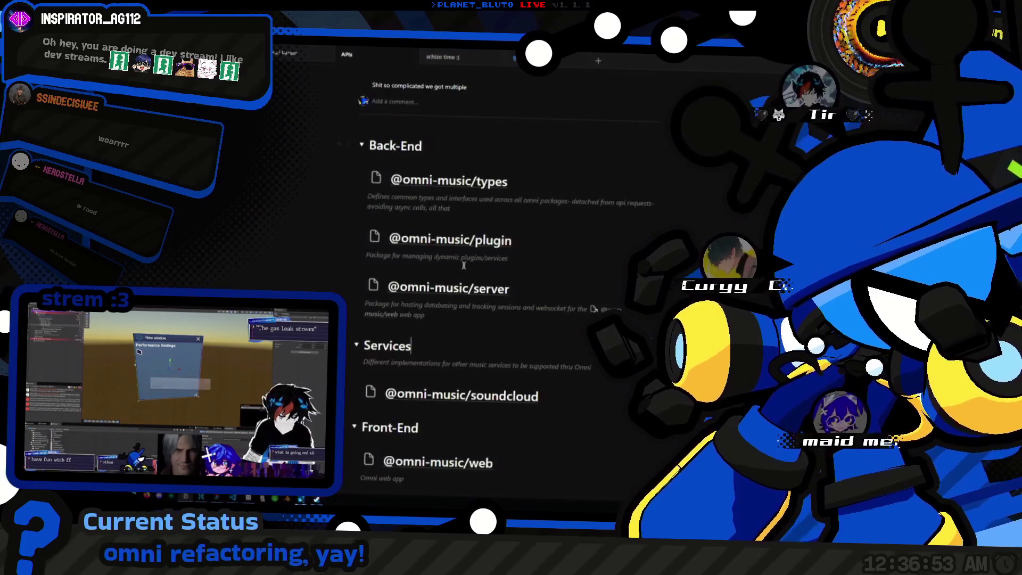
pyautogui.scroll(-2, 614, 269)
pyautogui.hotkey('alt', 'Tab')
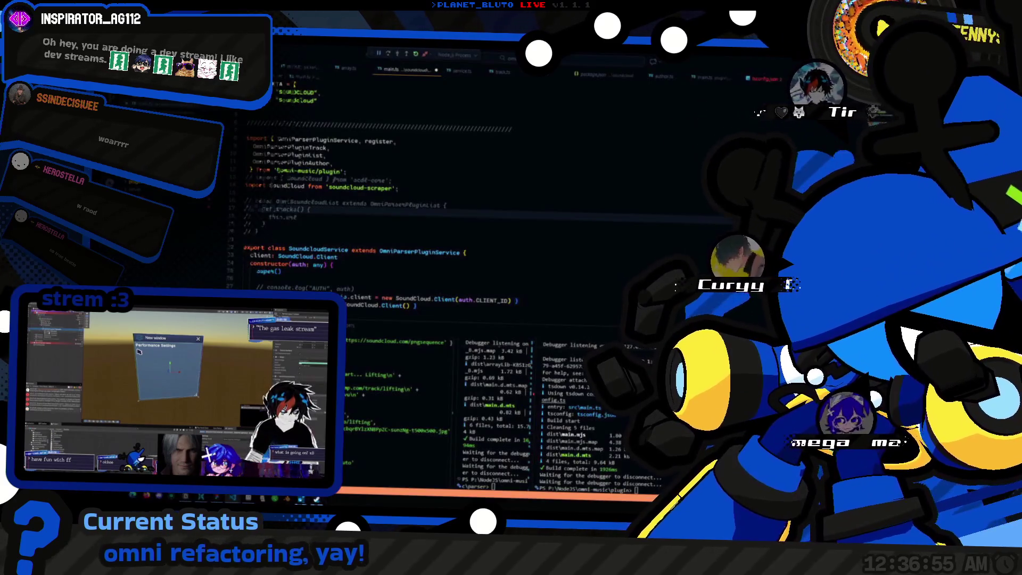
pyautogui.hotkey('alt', 'Tab')
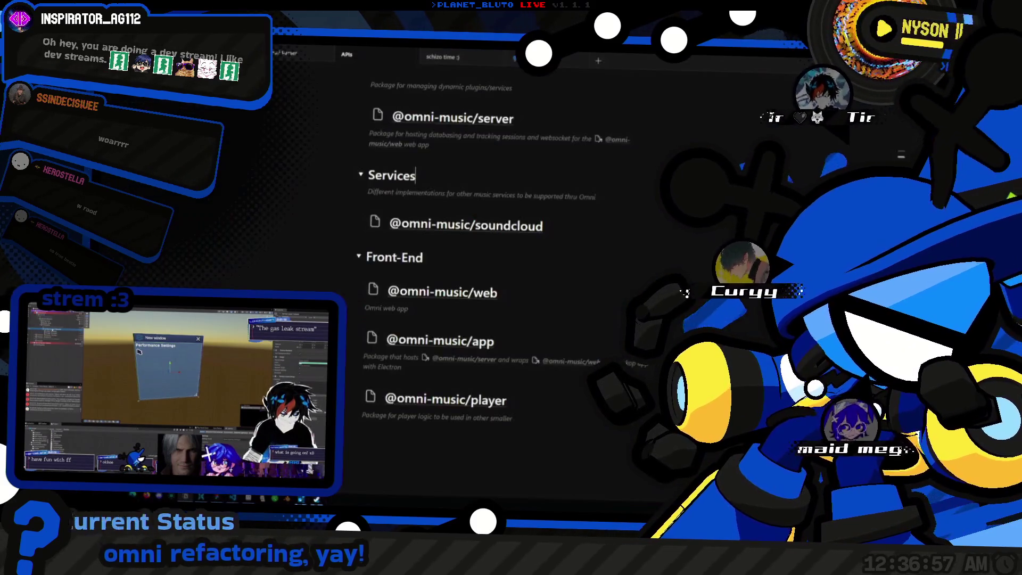
pyautogui.scroll(2, 649, 220)
pyautogui.hotkey('ctrl', 'k')
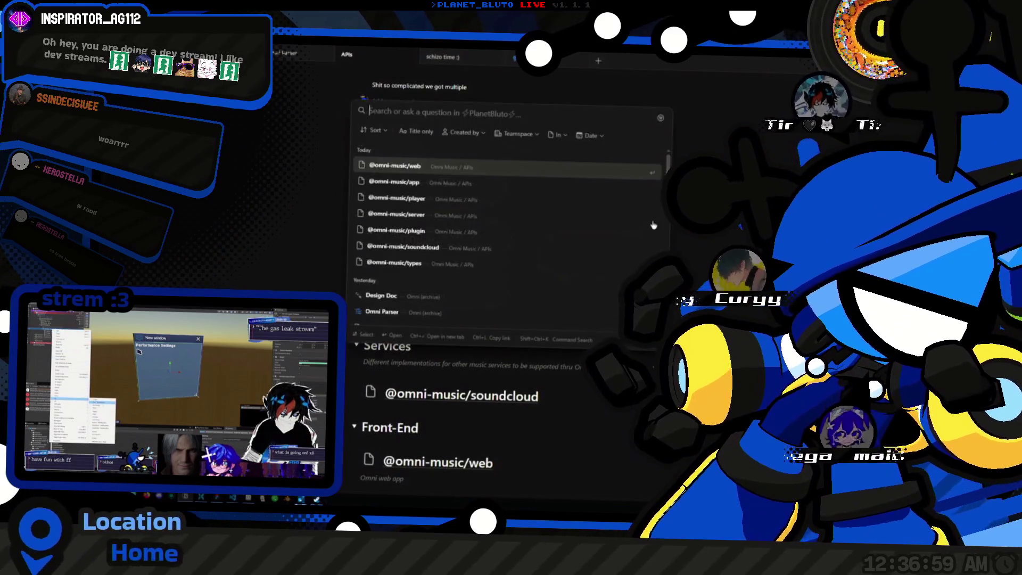
# Step: Search the workspace for 'core', skim the results, then close the search
pyautogui.write('core')
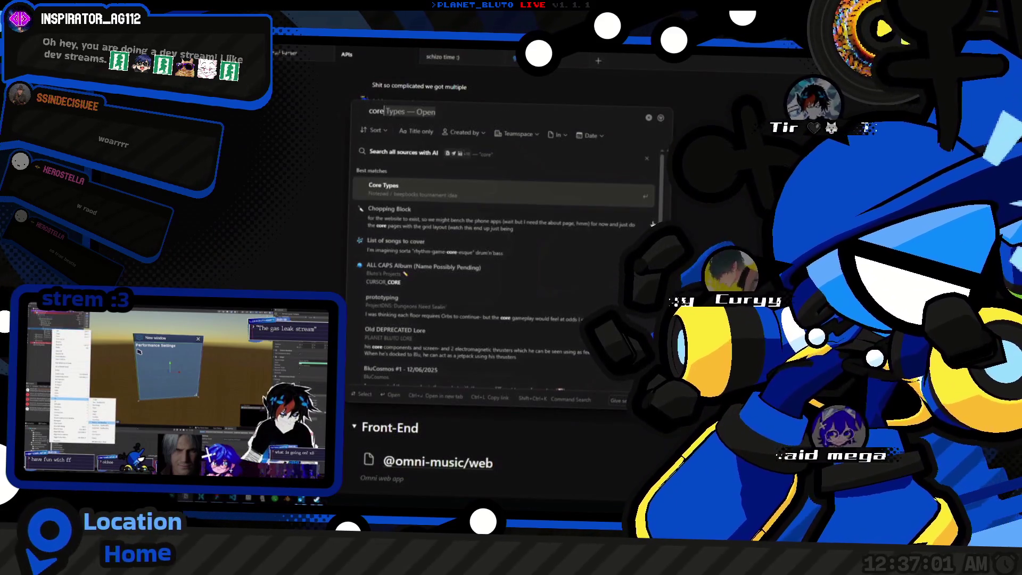
pyautogui.scroll(-5, 529, 191)
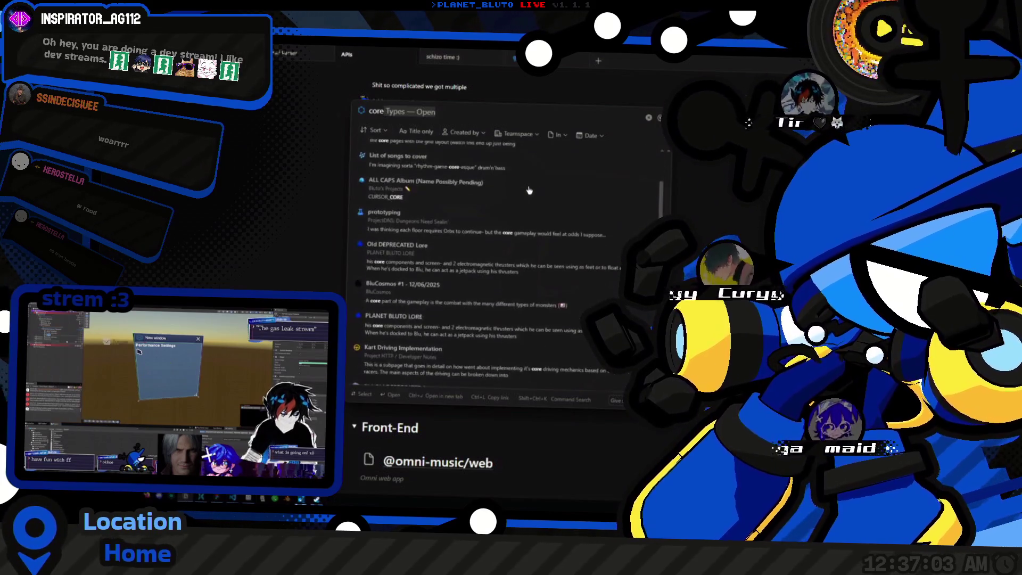
pyautogui.scroll(-10, 529, 191)
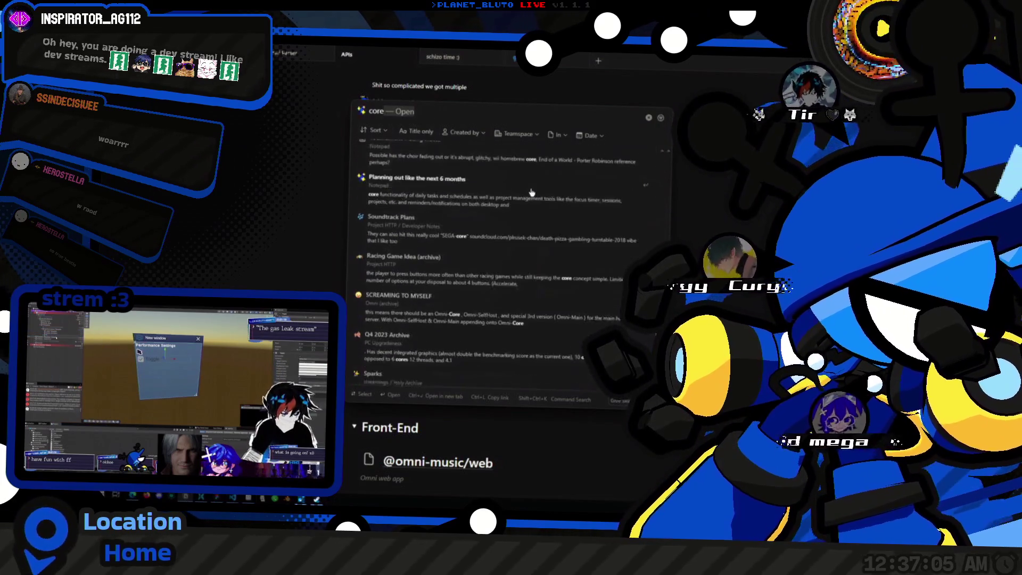
pyautogui.scroll(-10, 532, 194)
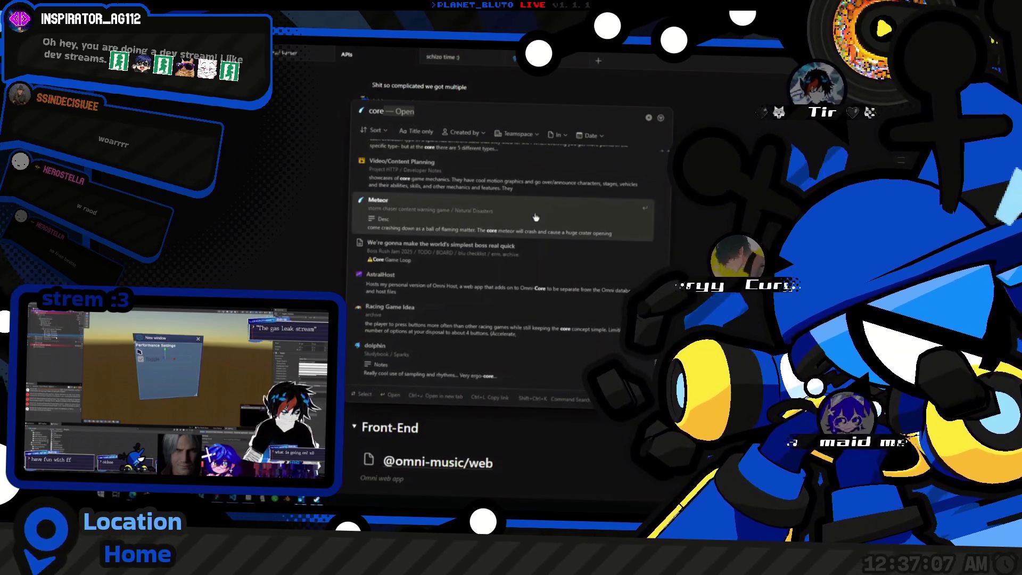
pyautogui.scroll(-5, 587, 235)
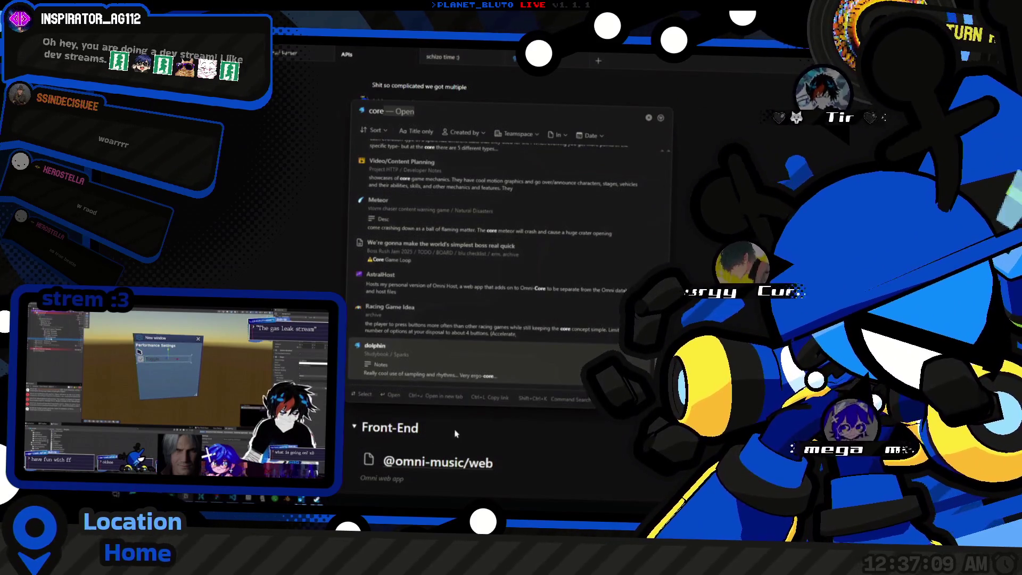
pyautogui.press('Escape')
pyautogui.scroll(2, 587, 235)
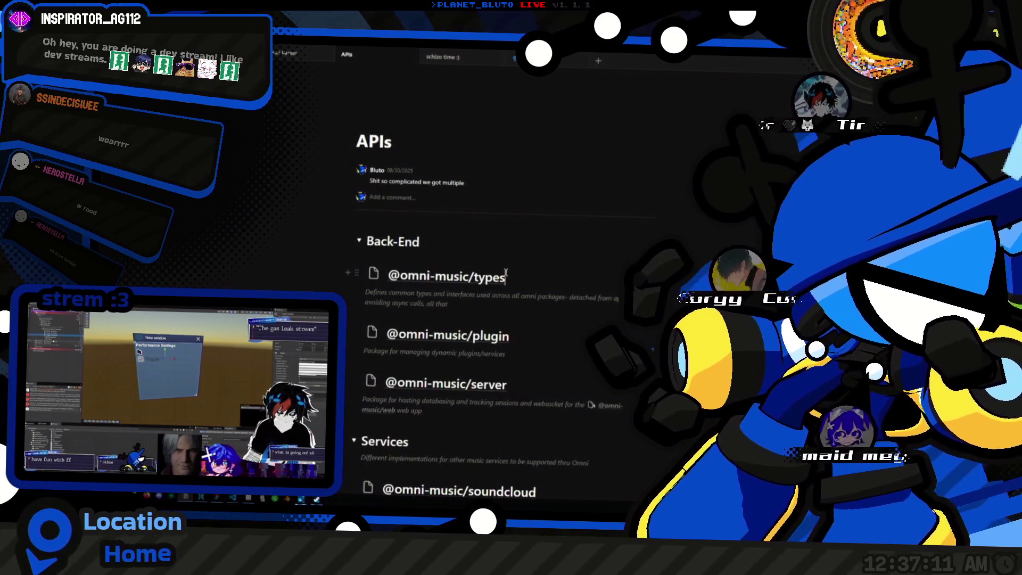
pyautogui.hotkey('alt', 'Tab')
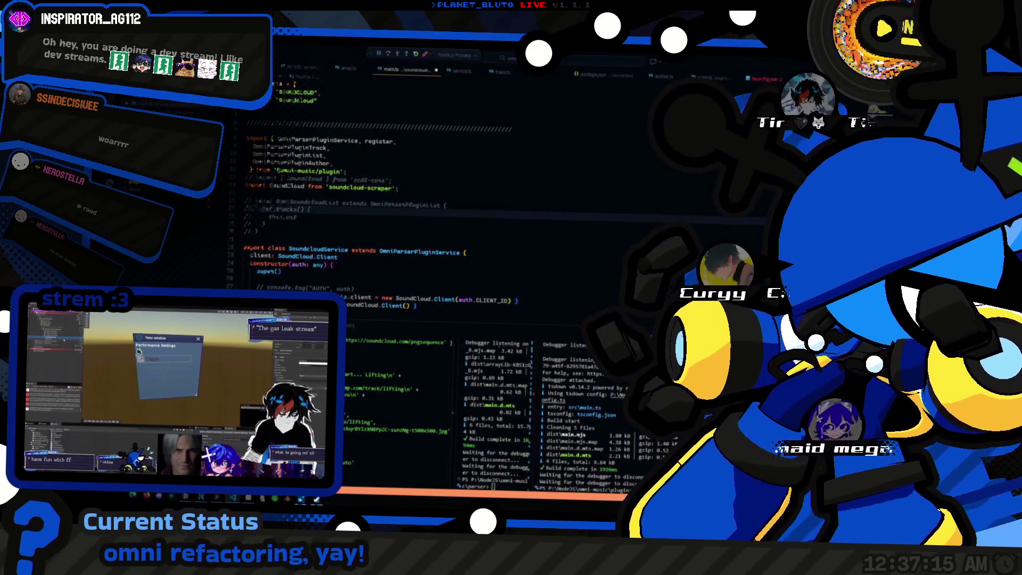
# Step: Start an empty README.md file in VS Code and return to Notion's APIs package list
pyautogui.hotkey('ctrl', 'n')
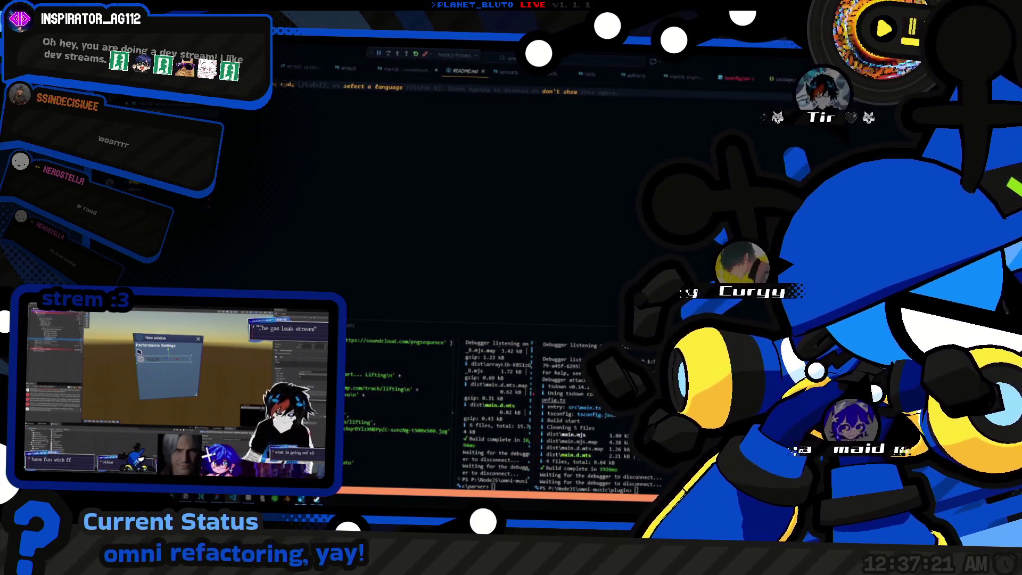
pyautogui.hotkey('alt', 'Tab')
pyautogui.scroll(-5, 564, 253)
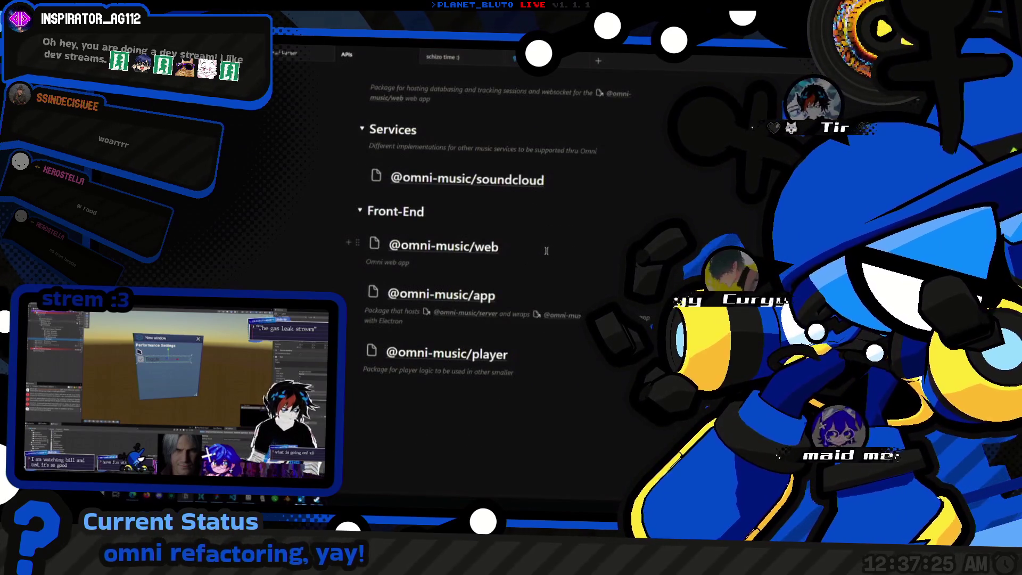
# Step: Look over the Back-End, Services and Front-End entries, placing the caret after the Front-End heading
pyautogui.scroll(1, 543, 250)
pyautogui.scroll(1, 553, 245)
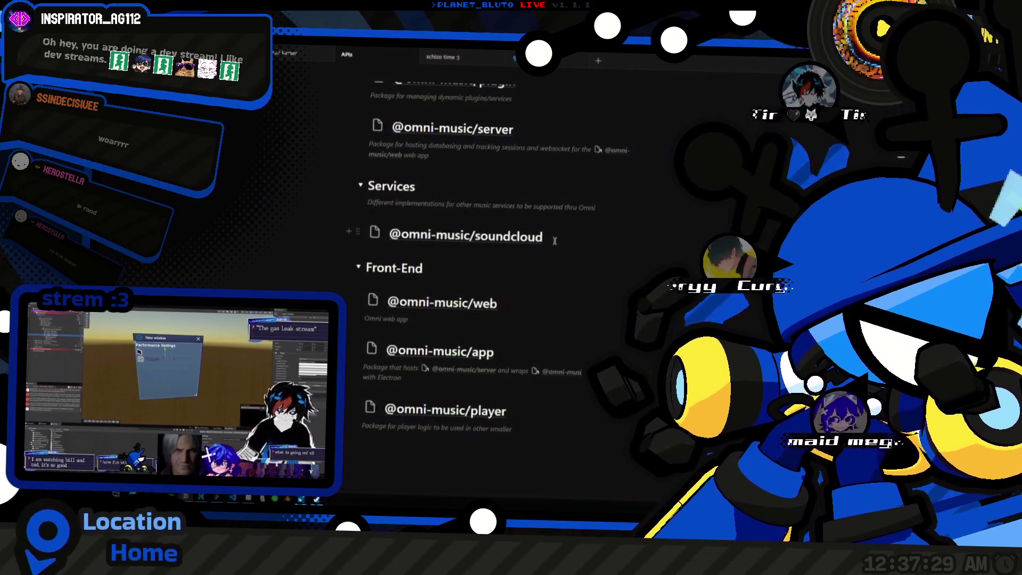
pyautogui.scroll(7, 495, 255)
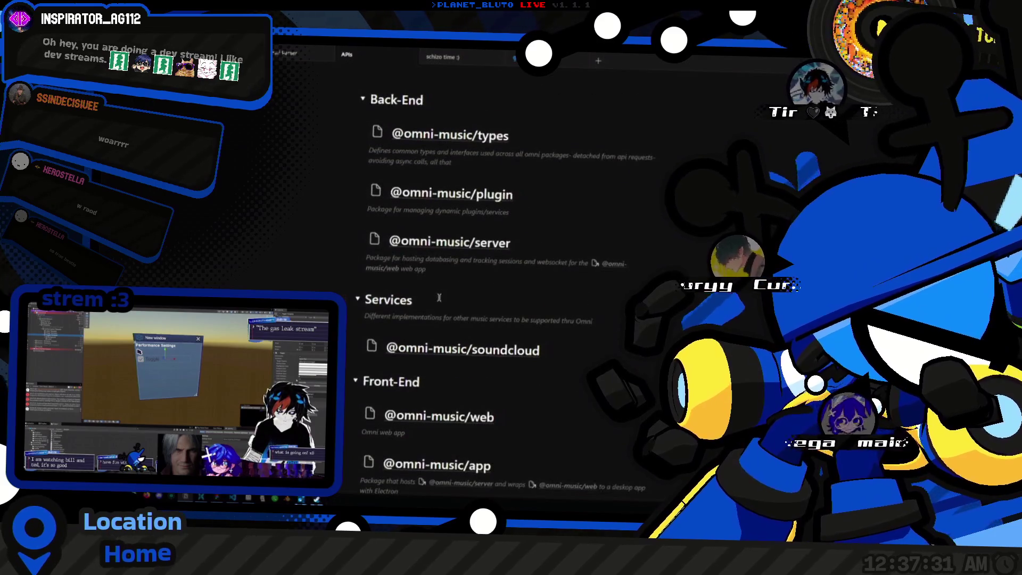
pyautogui.scroll(-7, 441, 269)
pyautogui.scroll(7, 405, 192)
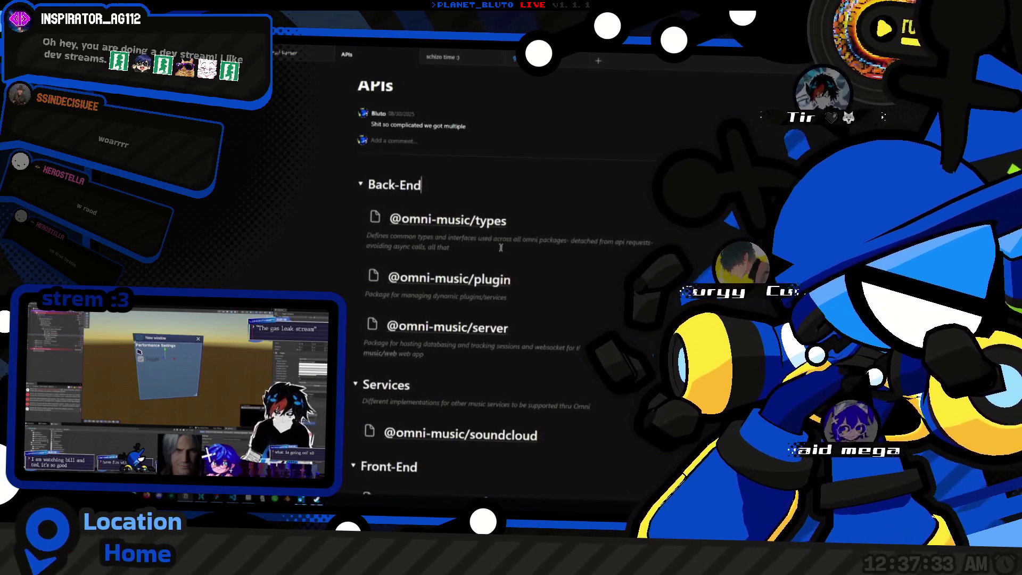
pyautogui.scroll(-7, 464, 191)
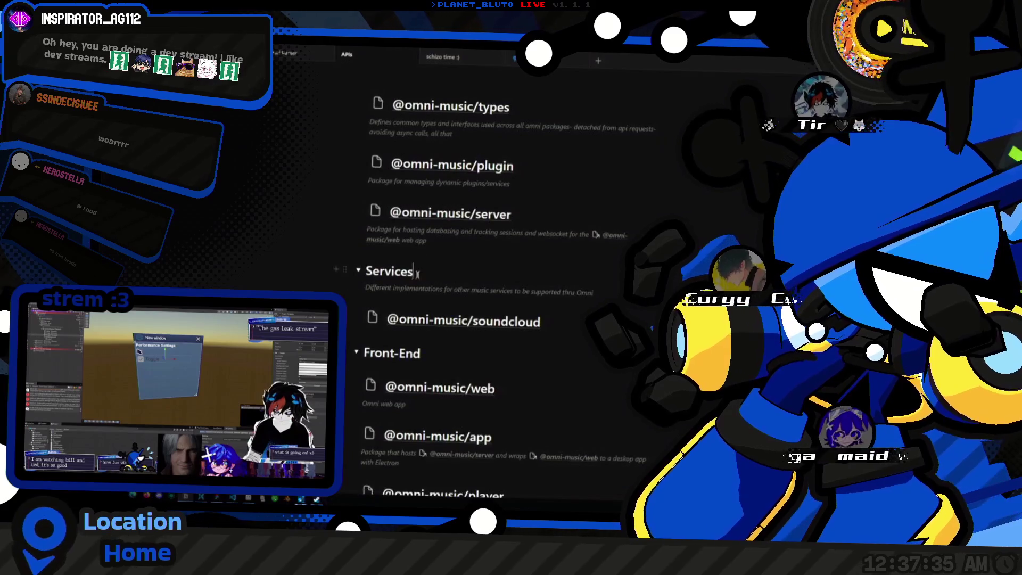
pyautogui.click(433, 267)
pyautogui.scroll(4, 432, 267)
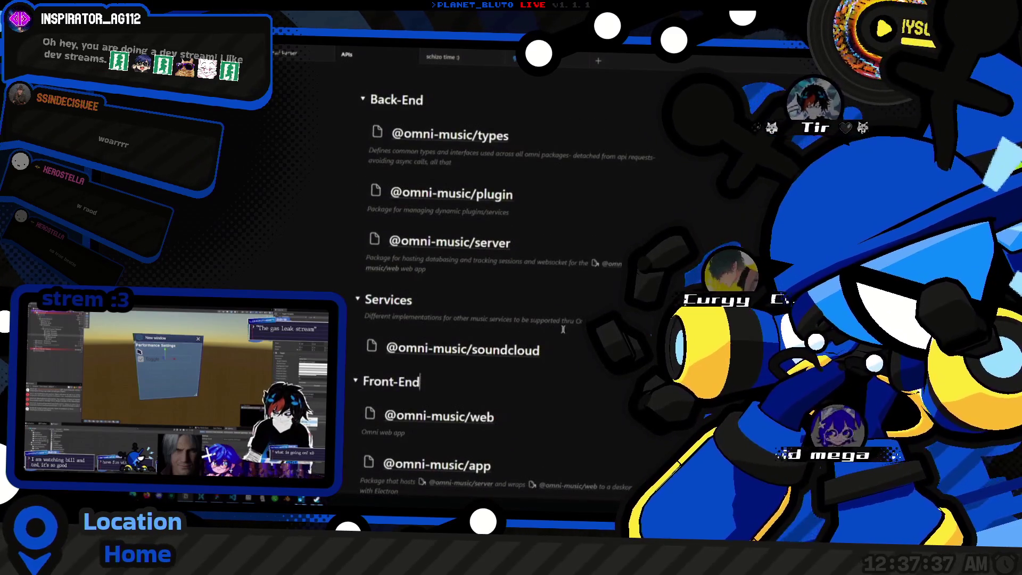
pyautogui.scroll(-3, 447, 271)
pyautogui.scroll(5, 460, 273)
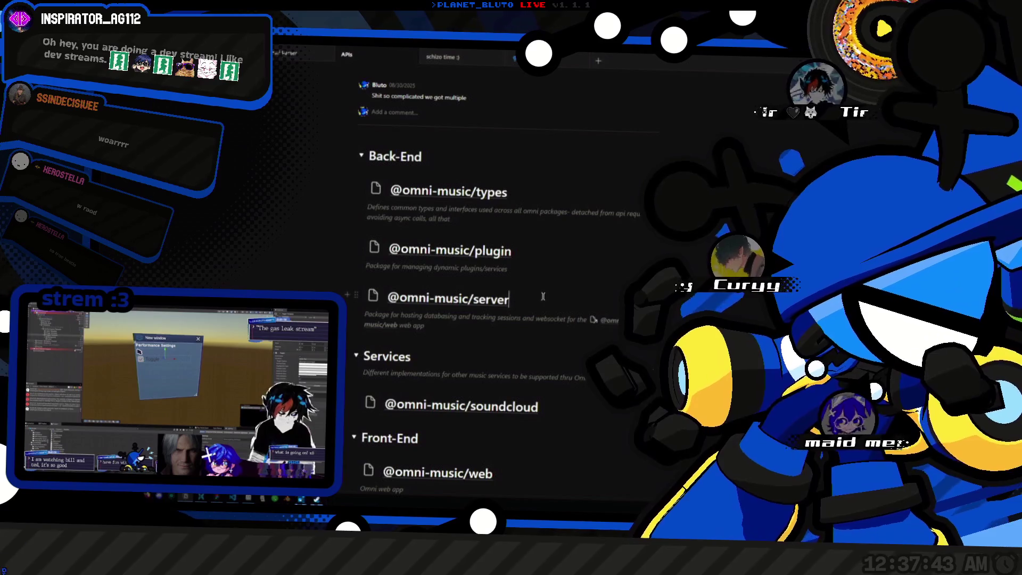
pyautogui.hotkey('ctrl', 'shift', '7')
pyautogui.click(525, 252)
pyautogui.hotkey('ctrl', 'shift', '7')
pyautogui.click(522, 197)
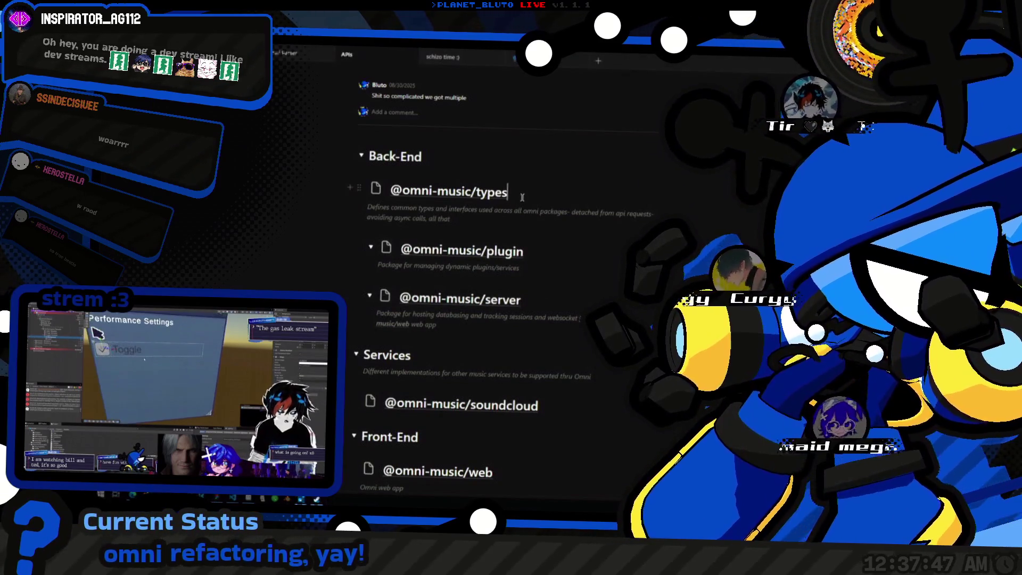
pyautogui.hotkey('ctrl', 'shift', '7')
pyautogui.scroll(-2, 532, 239)
pyautogui.click(564, 319)
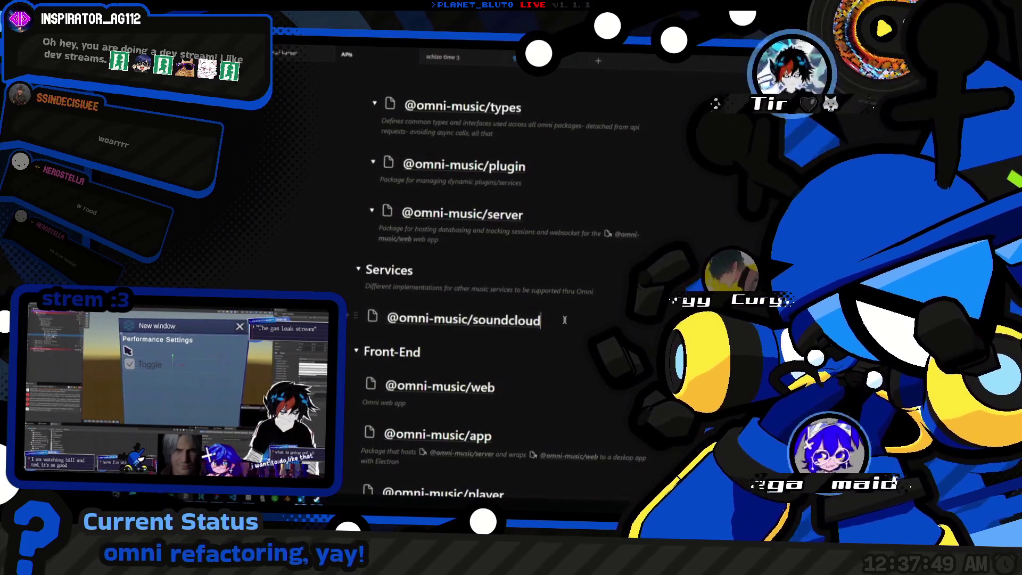
pyautogui.scroll(-1, 564, 319)
pyautogui.click(543, 325)
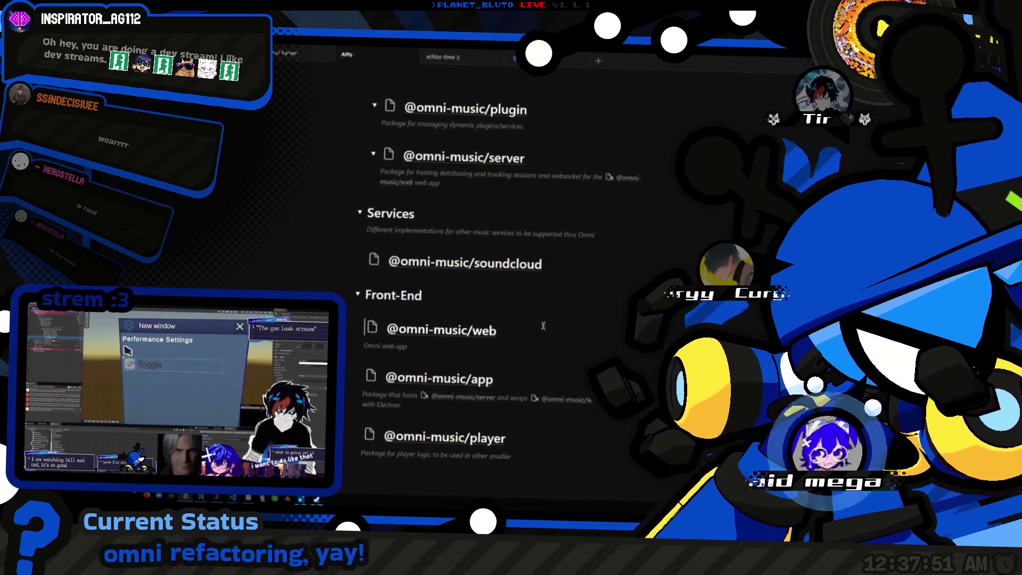
pyautogui.hotkey('ctrl', 'shift', '7')
pyautogui.click(506, 379)
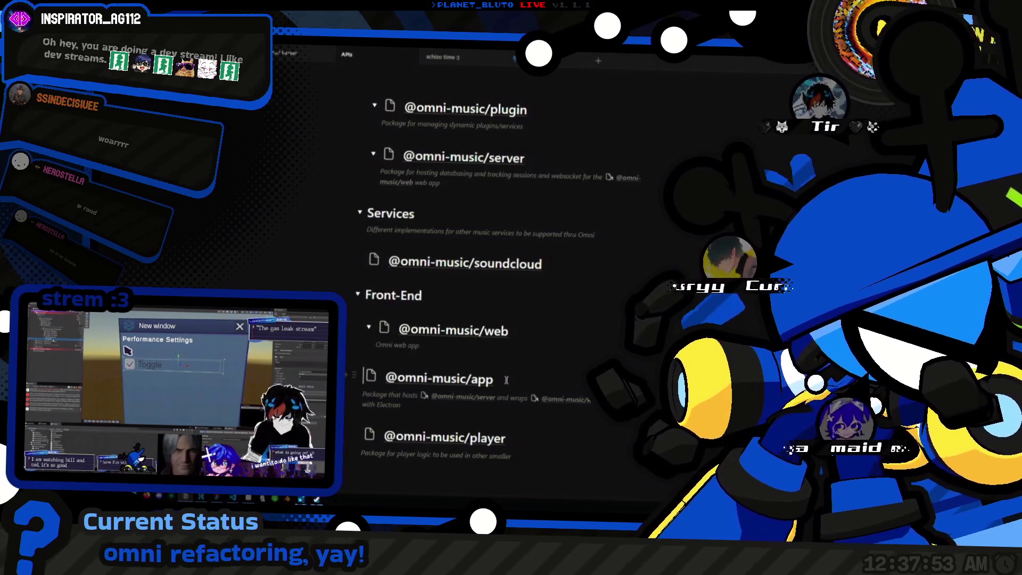
pyautogui.hotkey('ctrl', 'shift', '7')
pyautogui.scroll(-1, 507, 379)
pyautogui.click(513, 382)
pyautogui.write('>')
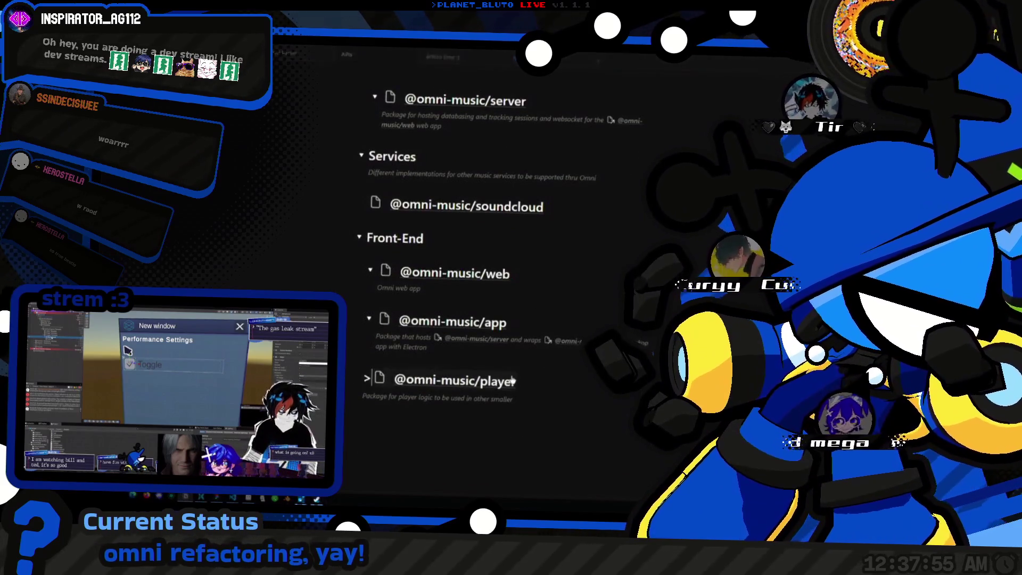
pyautogui.scroll(-1, 532, 372)
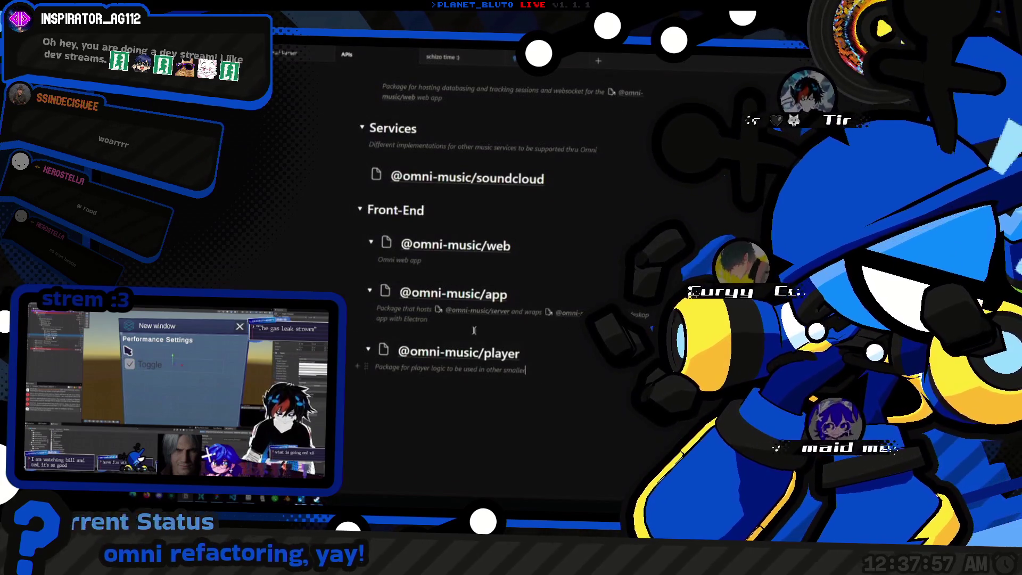
pyautogui.scroll(3, 476, 298)
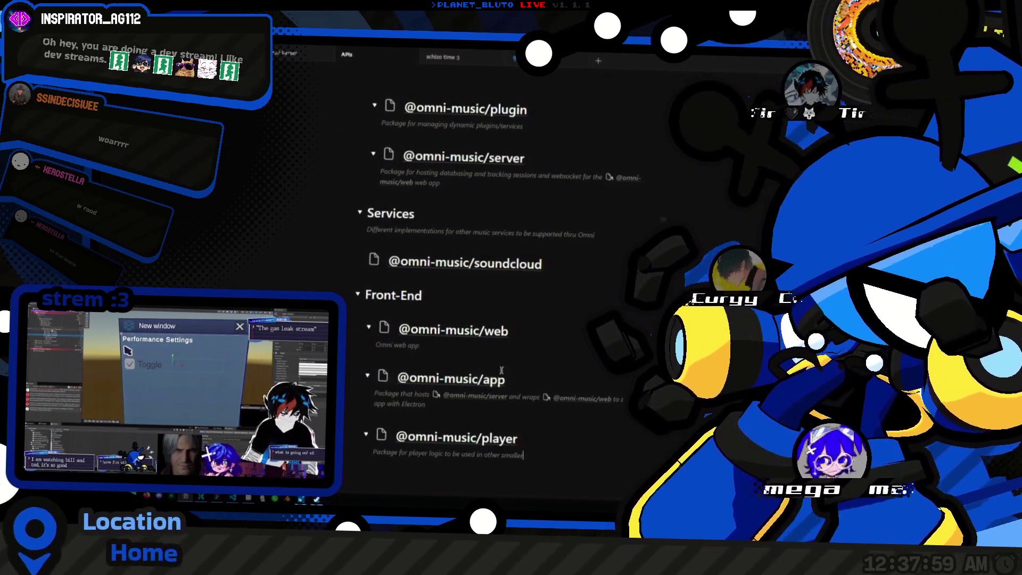
pyautogui.scroll(3, 506, 280)
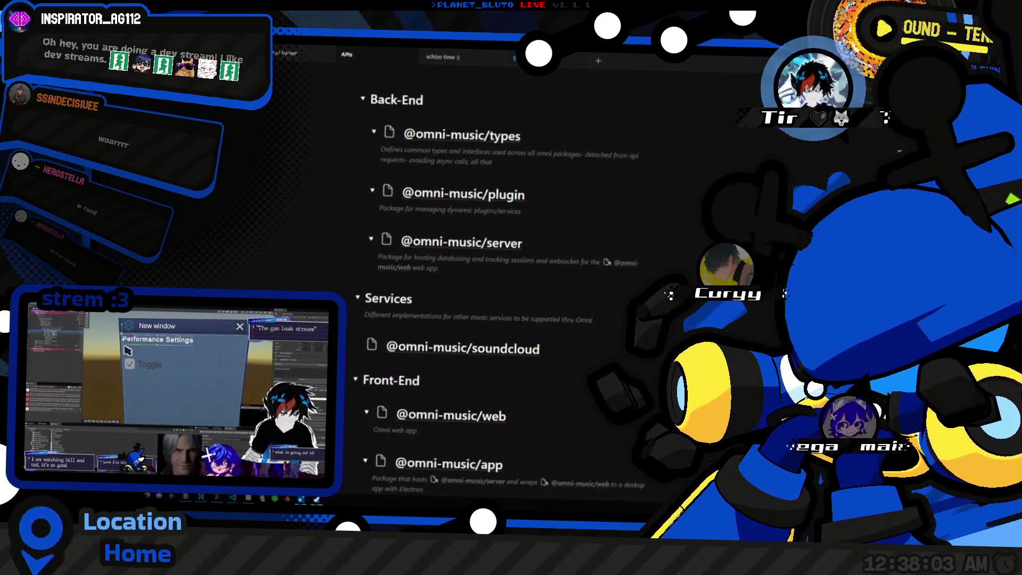
pyautogui.scroll(-3, 590, 331)
pyautogui.scroll(8, 508, 320)
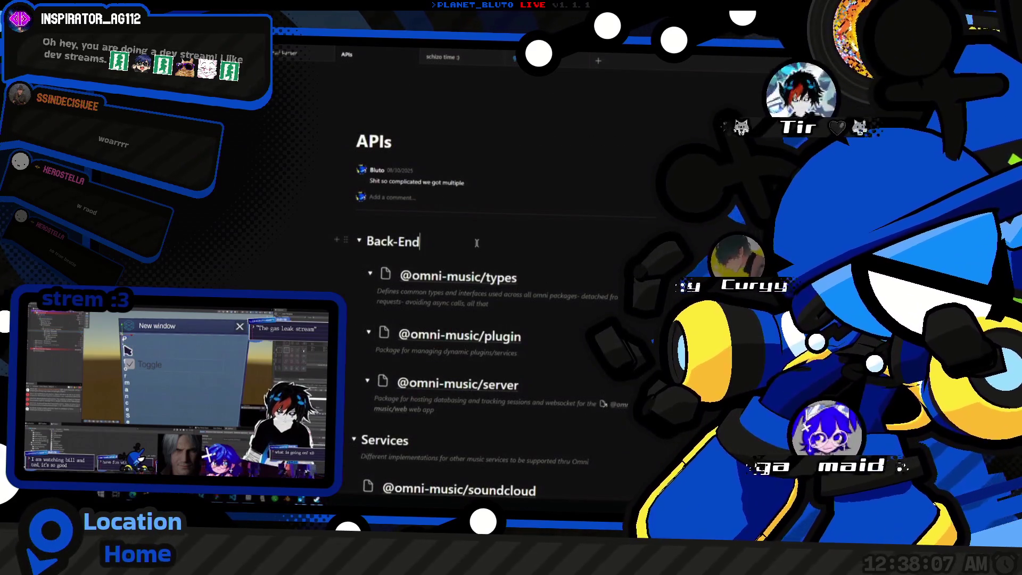
pyautogui.scroll(-4, 499, 255)
pyautogui.scroll(-5, 498, 254)
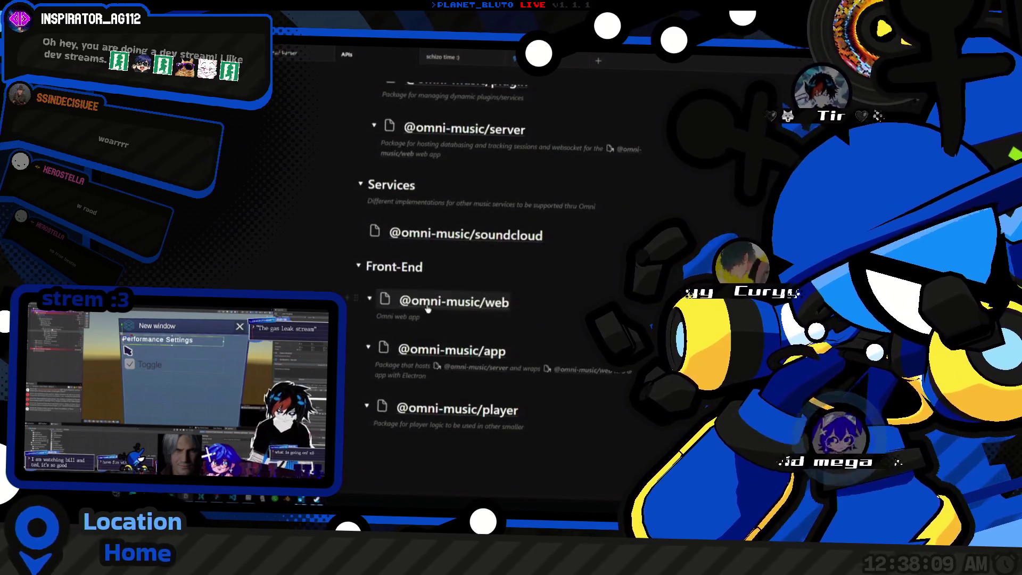
pyautogui.click(469, 313)
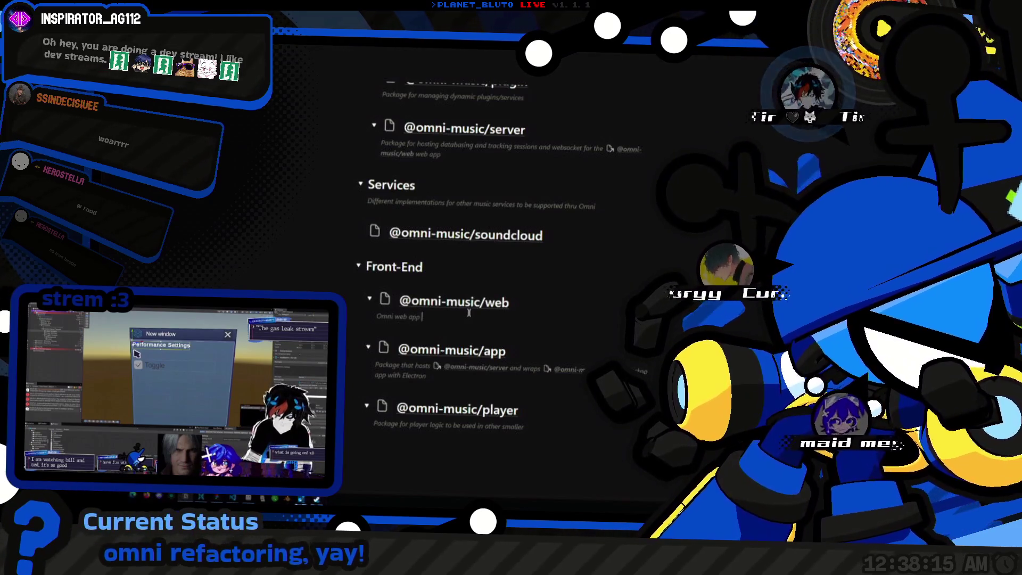
pyautogui.write('d')
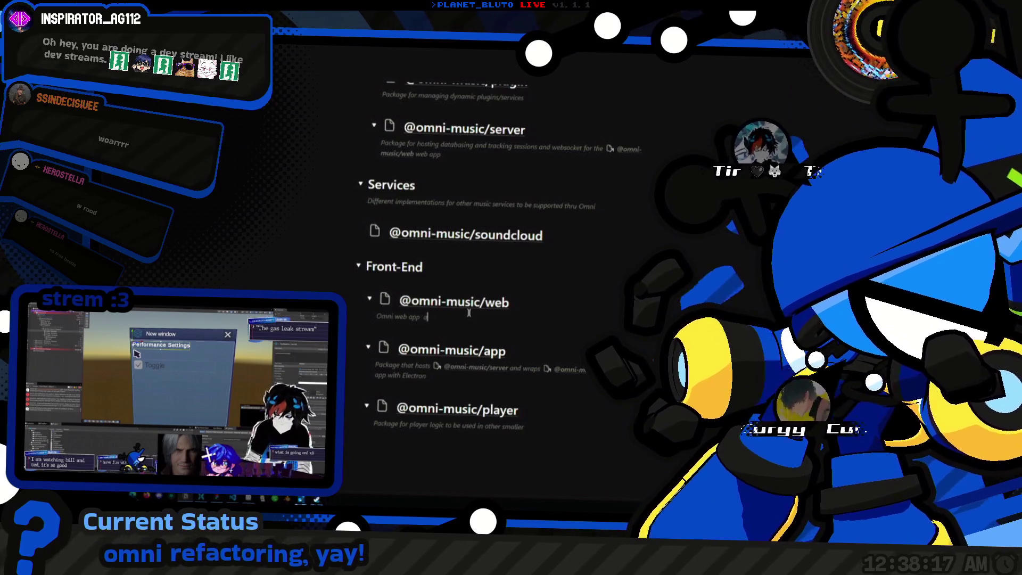
pyautogui.write(' UI')
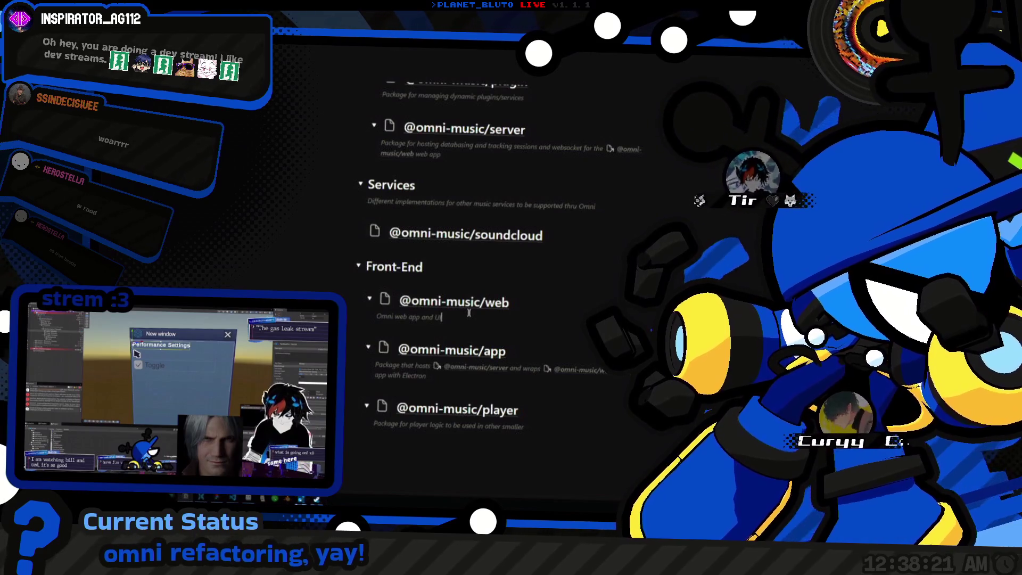
pyautogui.press('BackSpace')
pyautogui.press('BackSpace')
pyautogui.press('BackSpace')
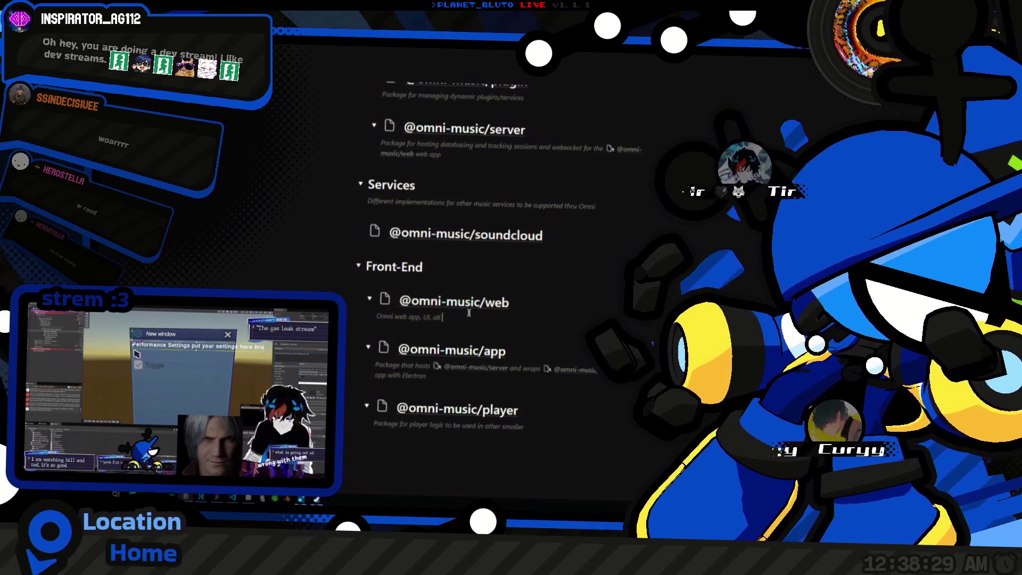
pyautogui.write('that')
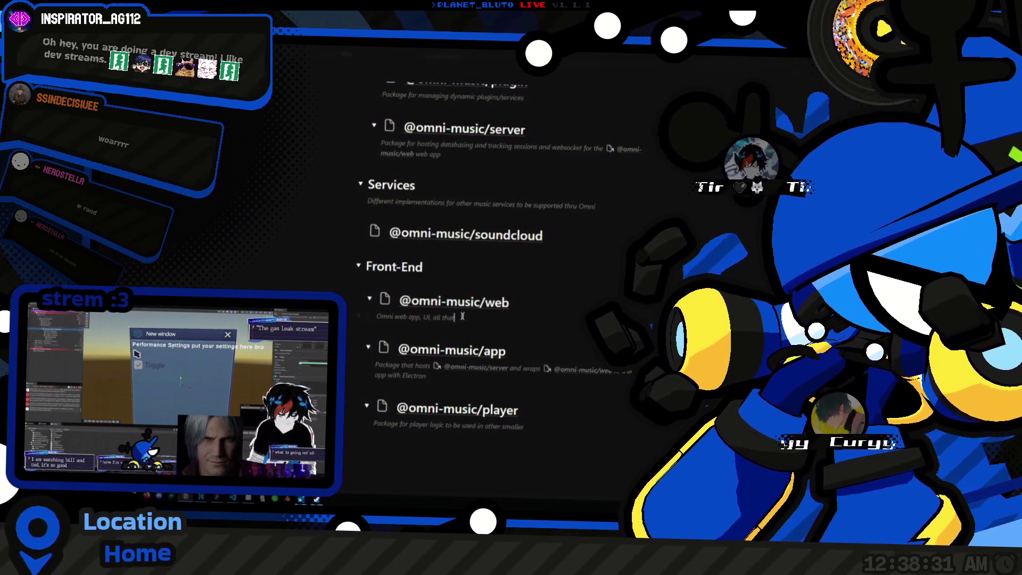
# Step: Scroll the package list, then drag the Notion window off-screen to reveal VS Code
pyautogui.scroll(-2, 469, 313)
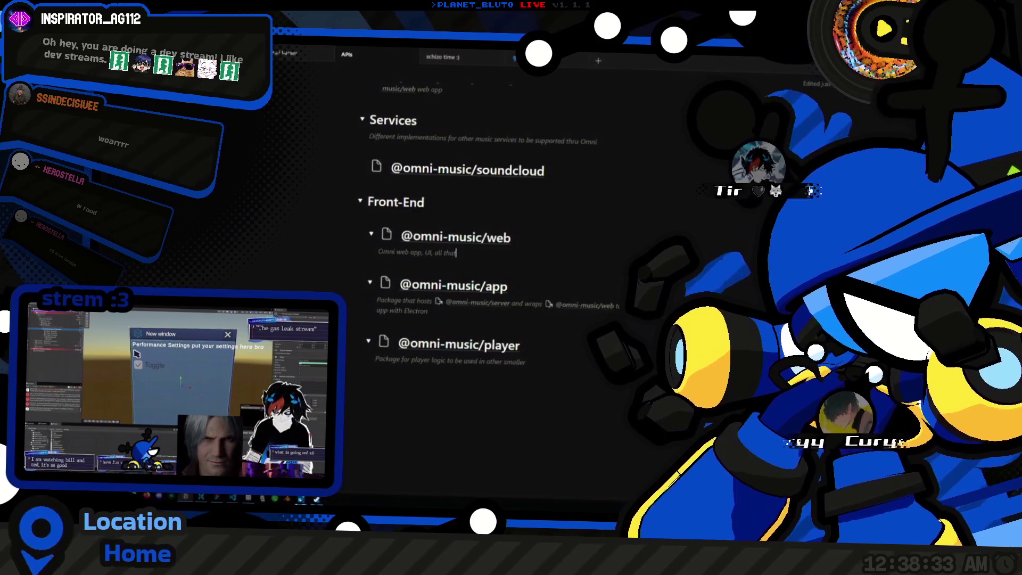
pyautogui.scroll(5, 469, 292)
pyautogui.scroll(-4, 468, 293)
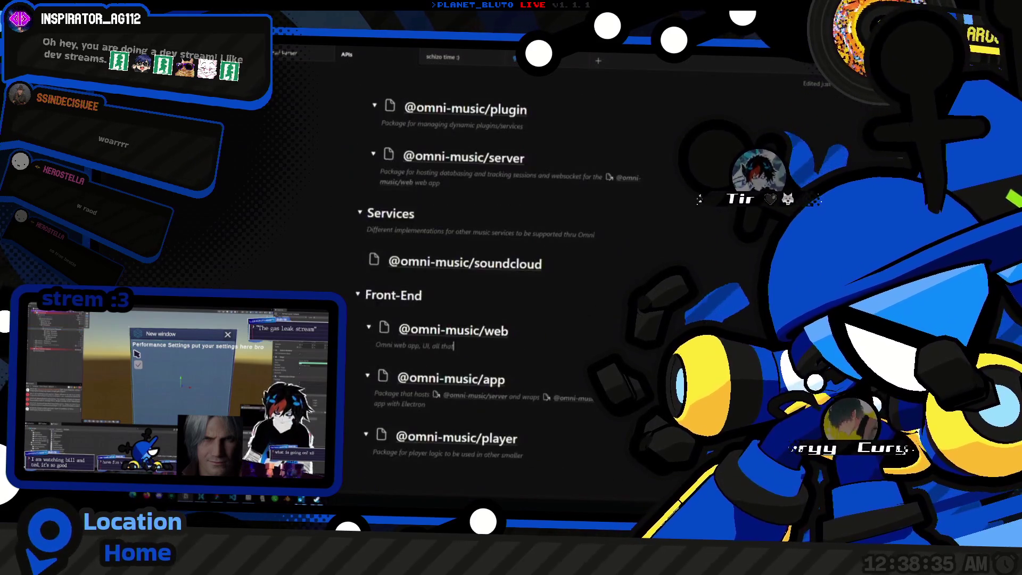
pyautogui.scroll(5, 469, 292)
pyautogui.moveTo(559, 59)
pyautogui.mouseDown()
pyautogui.moveTo(948, 107)
pyautogui.moveTo(549, 119)
pyautogui.moveTo(1021, 106)
pyautogui.mouseUp()
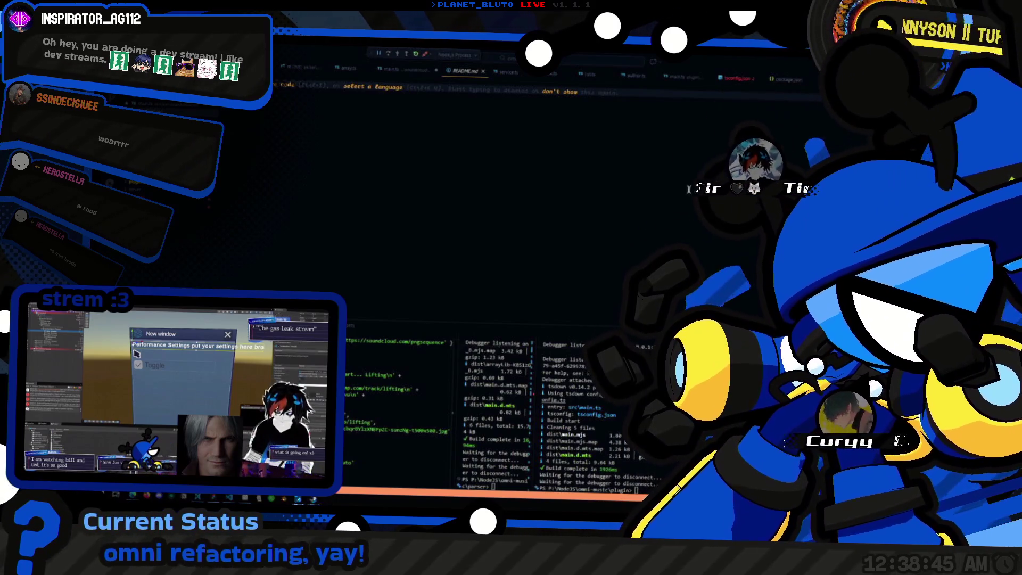
# Step: Start a Snipping Tool screen capture and cancel it, twice
pyautogui.press('super+shift+s')
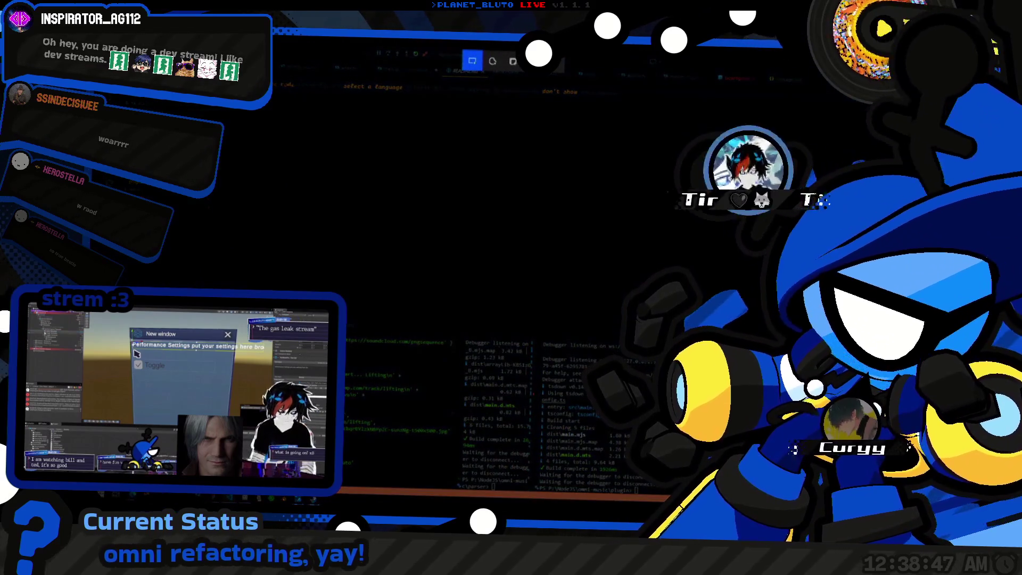
pyautogui.press('Escape')
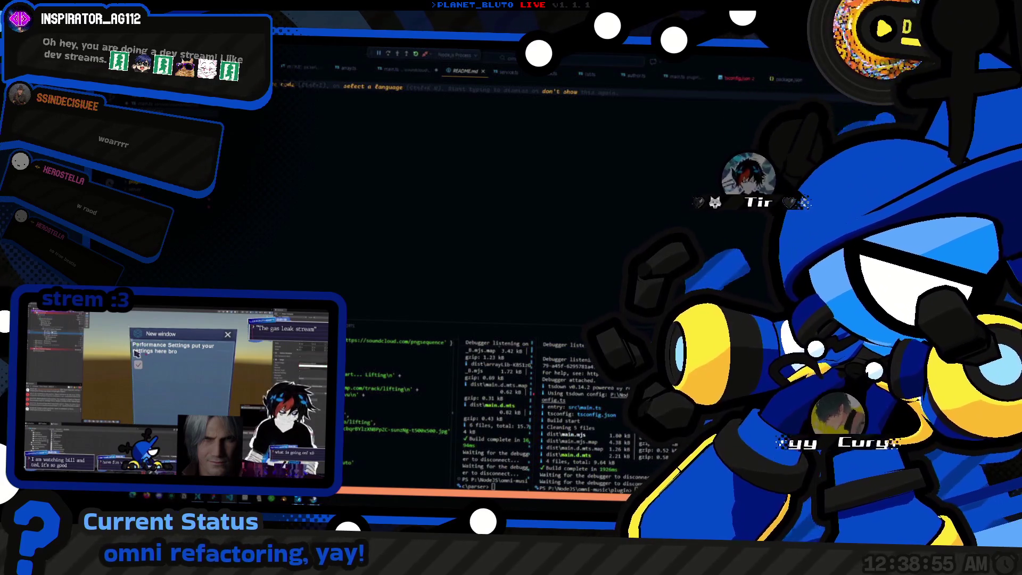
pyautogui.press('super+shift+s')
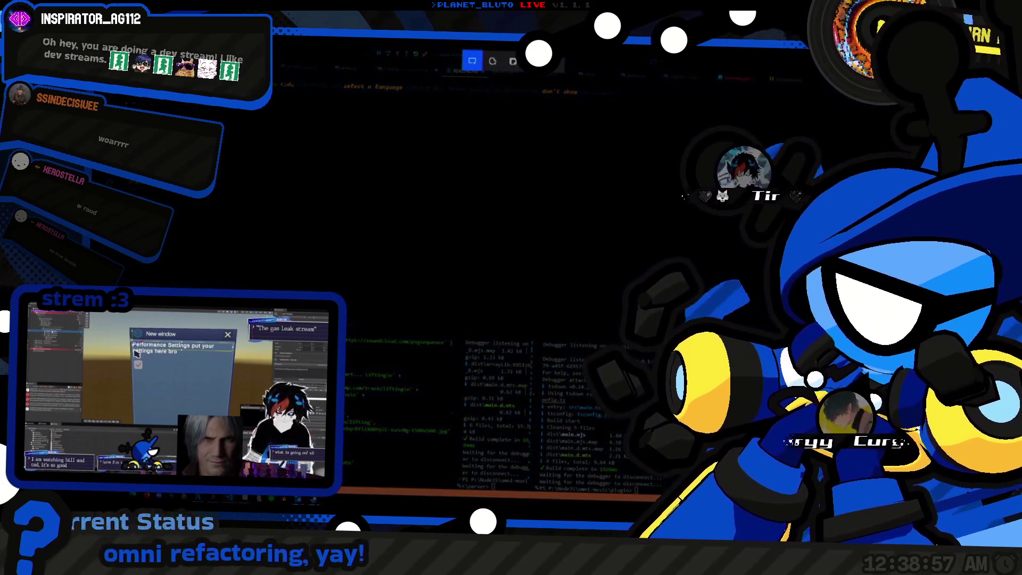
pyautogui.press('Escape')
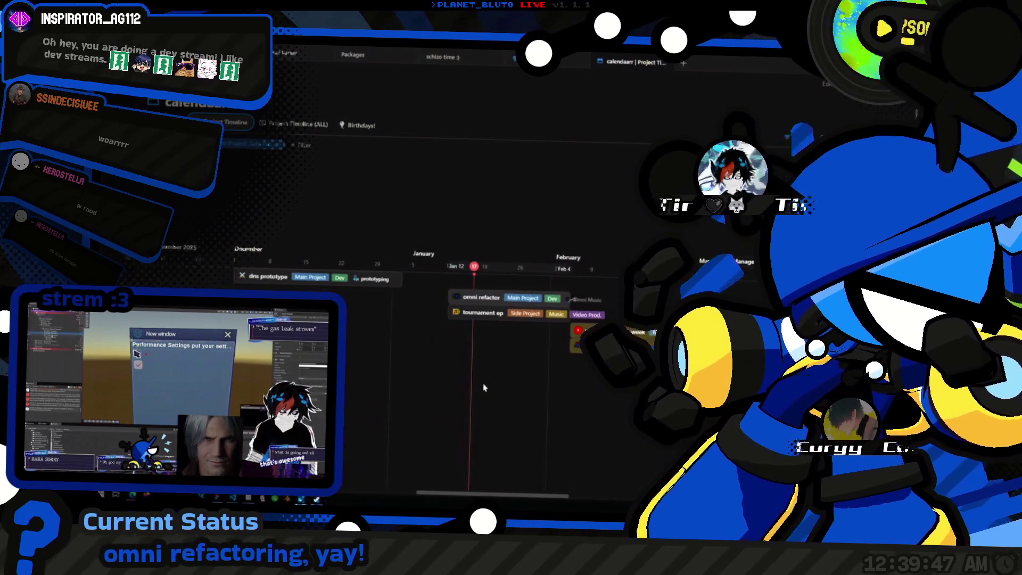
# Step: Browse the Project Timeline calendar's January and February projects, then return to the Packages page
pyautogui.scroll(-1, 499, 382)
pyautogui.hscroll(2, 499, 381)
pyautogui.hscroll(-1, 425, 352)
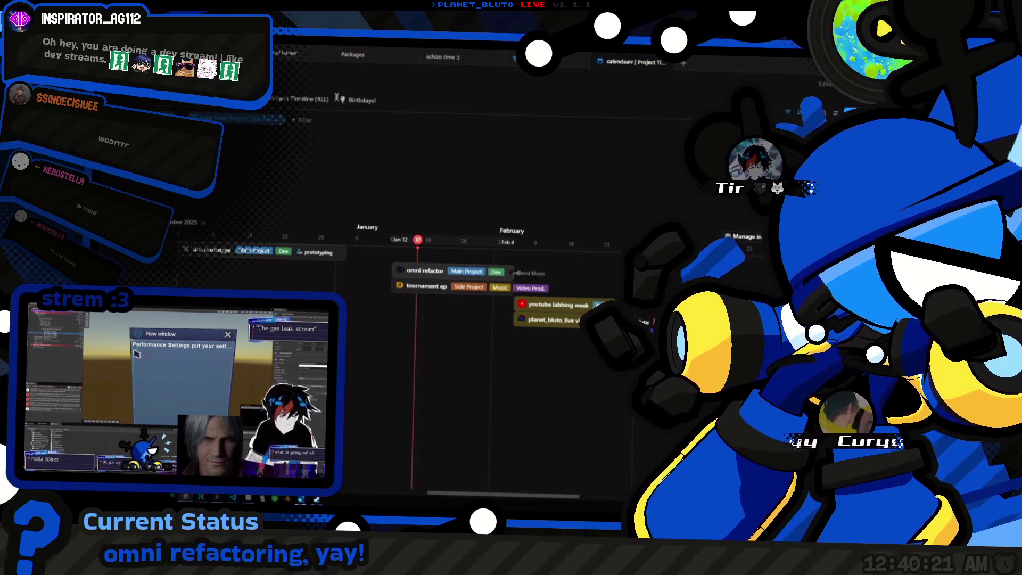
pyautogui.click(366, 64)
pyautogui.scroll(5, 480, 293)
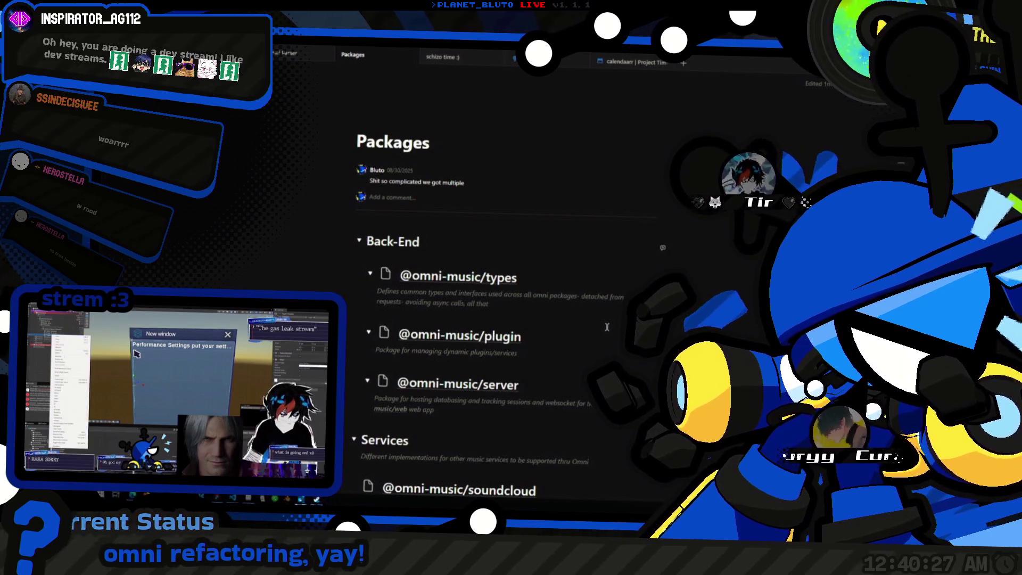
pyautogui.scroll(-3, 607, 326)
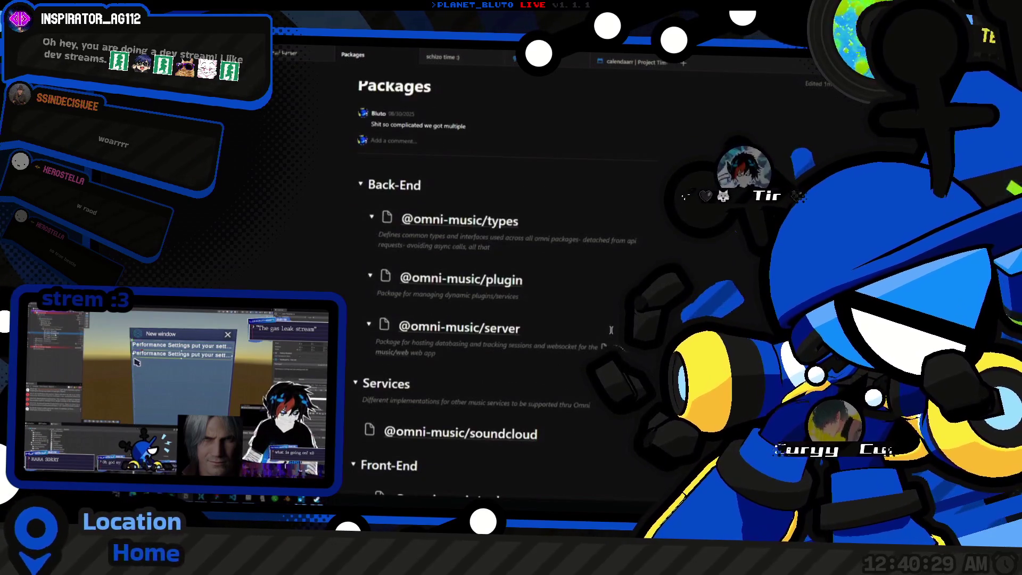
pyautogui.scroll(1, 503, 278)
pyautogui.scroll(1, 503, 278)
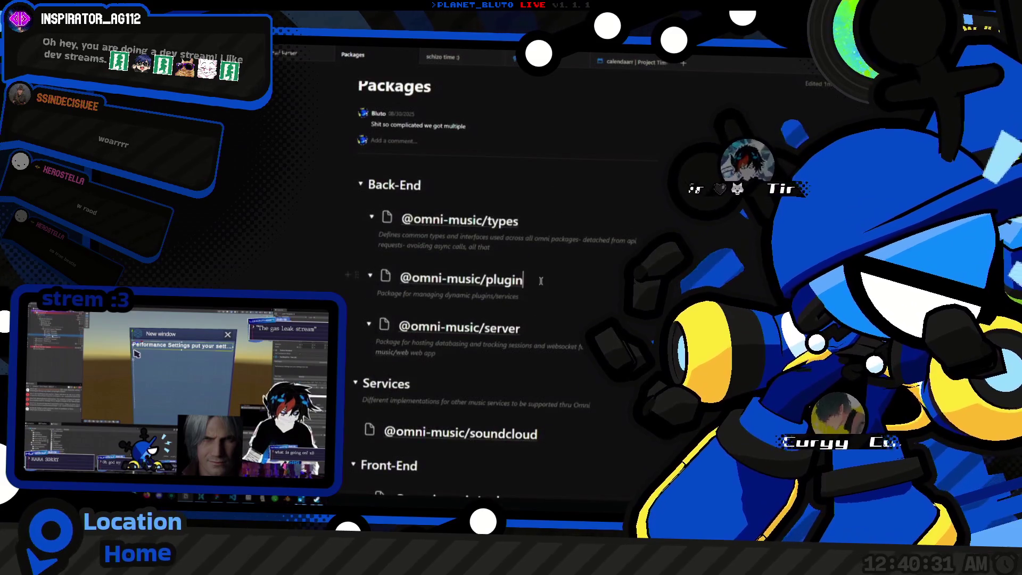
pyautogui.hotkey('ctrl', 'd')
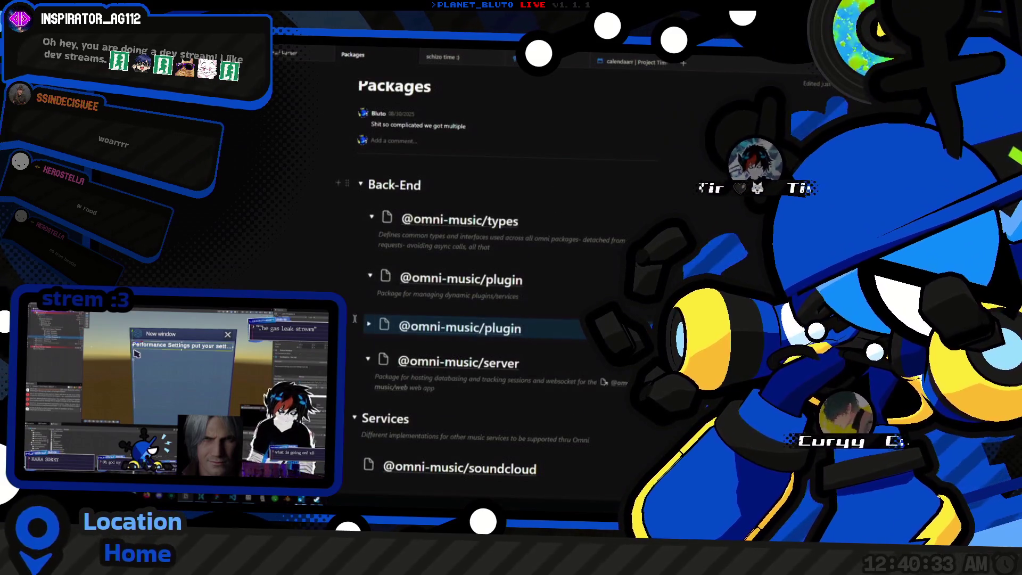
pyautogui.click(369, 324)
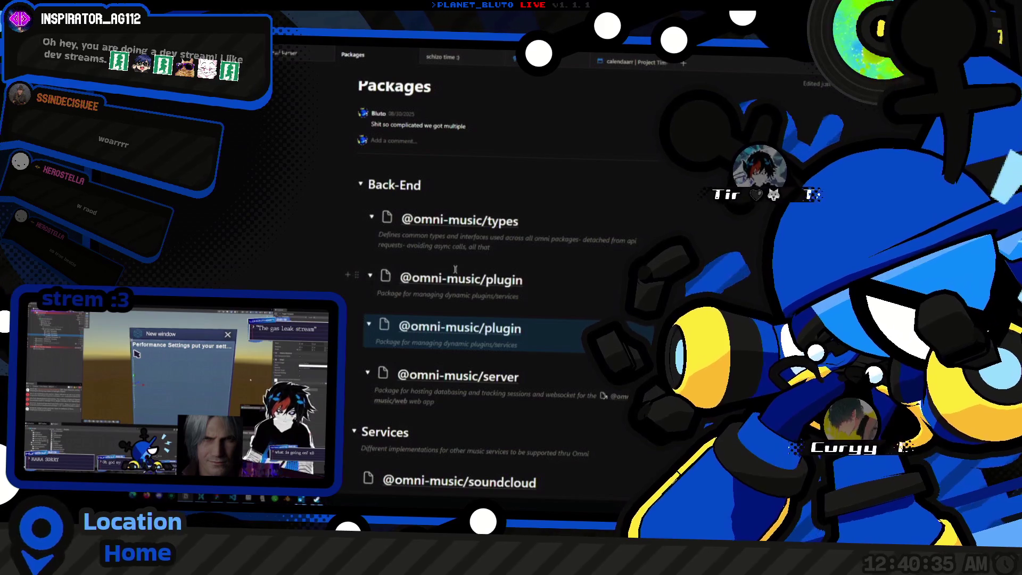
pyautogui.click(394, 277)
pyautogui.moveTo(478, 145); pyautogui.dragTo(547, 149)
pyautogui.write('parser')
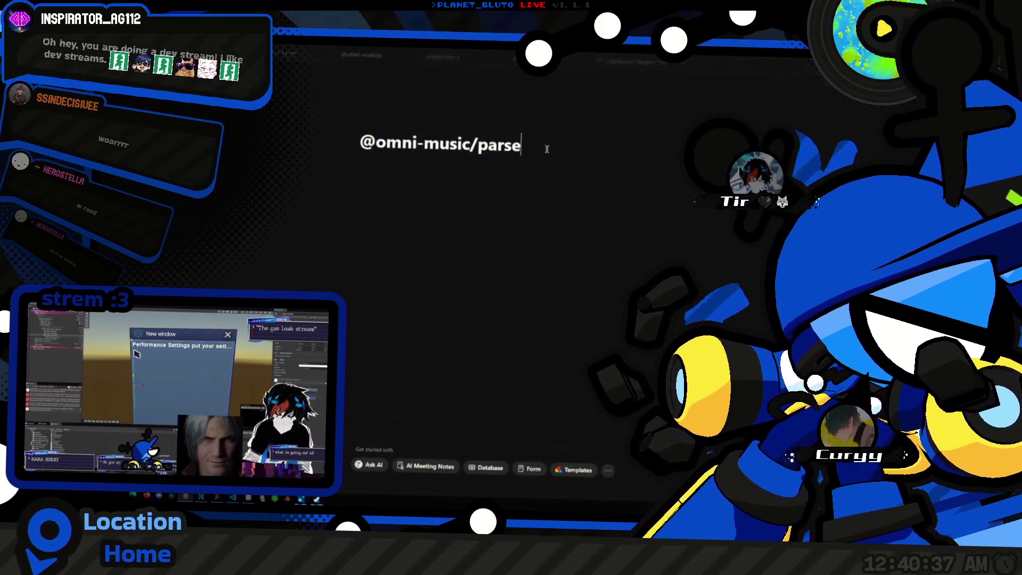
pyautogui.hotkey('alt', 'Left')
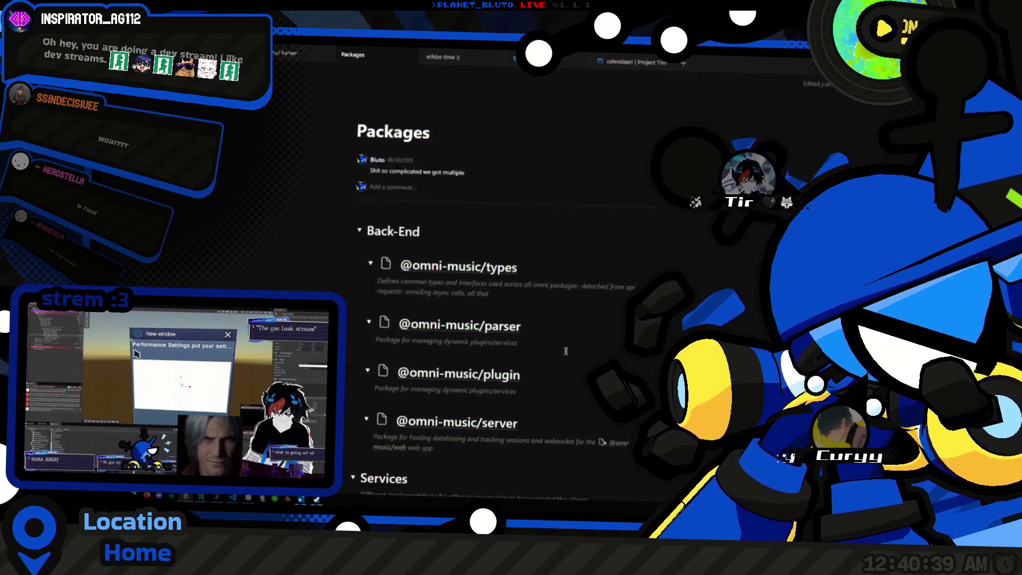
pyautogui.scroll(-2, 509, 349)
pyautogui.click(568, 273)
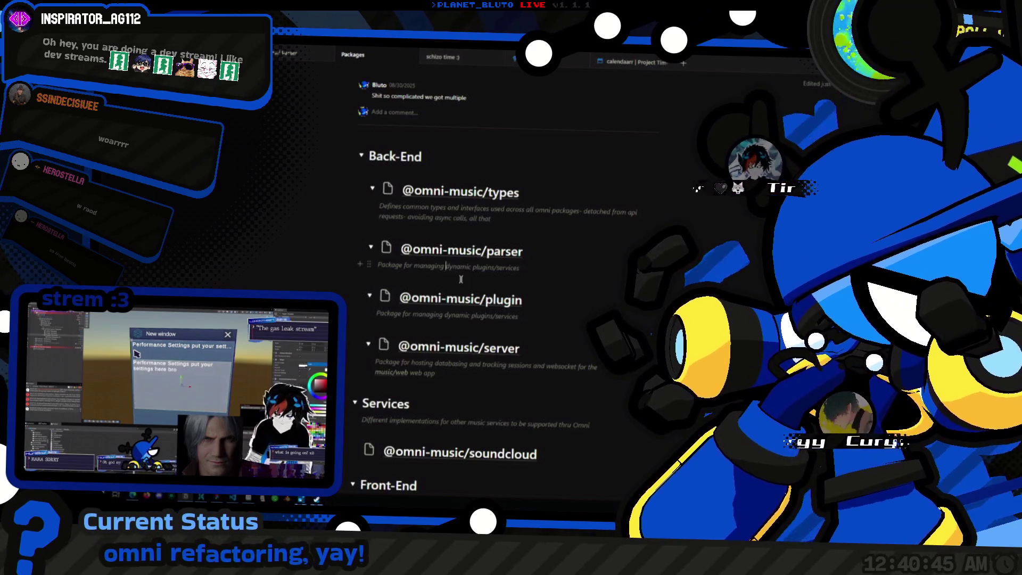
# Step: Rewrite the parser description as 'Package for parsing URLs and string input to Omni relevant classes for processing and consistent metadata structures'
pyautogui.click(414, 265)
pyautogui.hotkey('shift', 'End')
pyautogui.press('Delete')
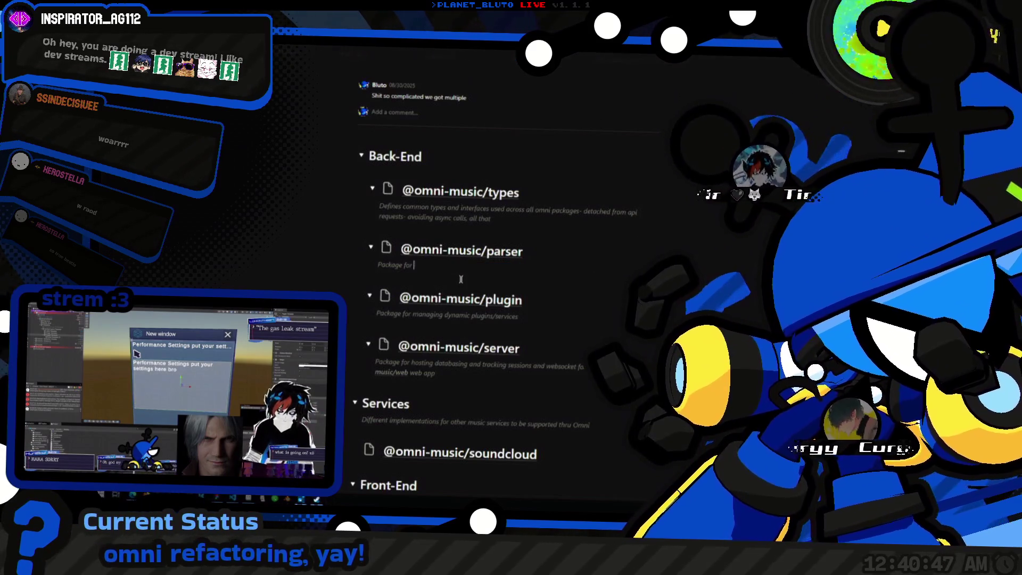
pyautogui.write('ing')
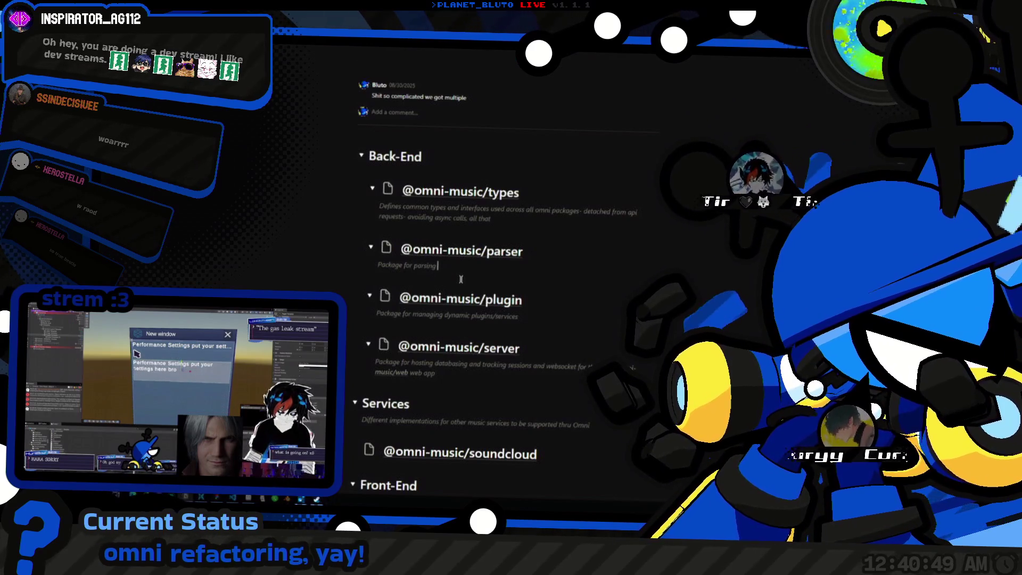
pyautogui.press('BackSpace')
pyautogui.press('BackSpace')
pyautogui.press('BackSpace')
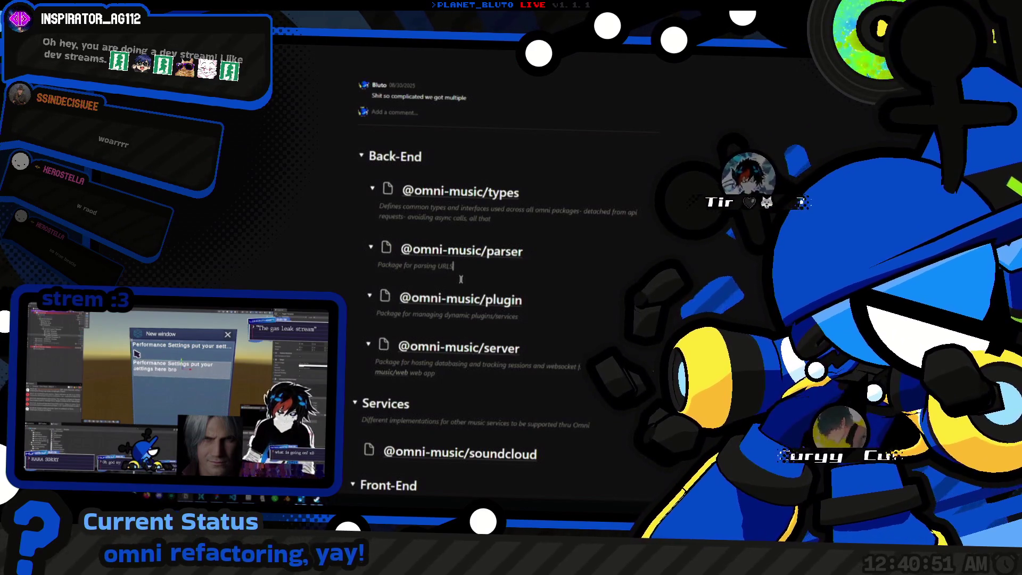
pyautogui.write('and string input to Omni')
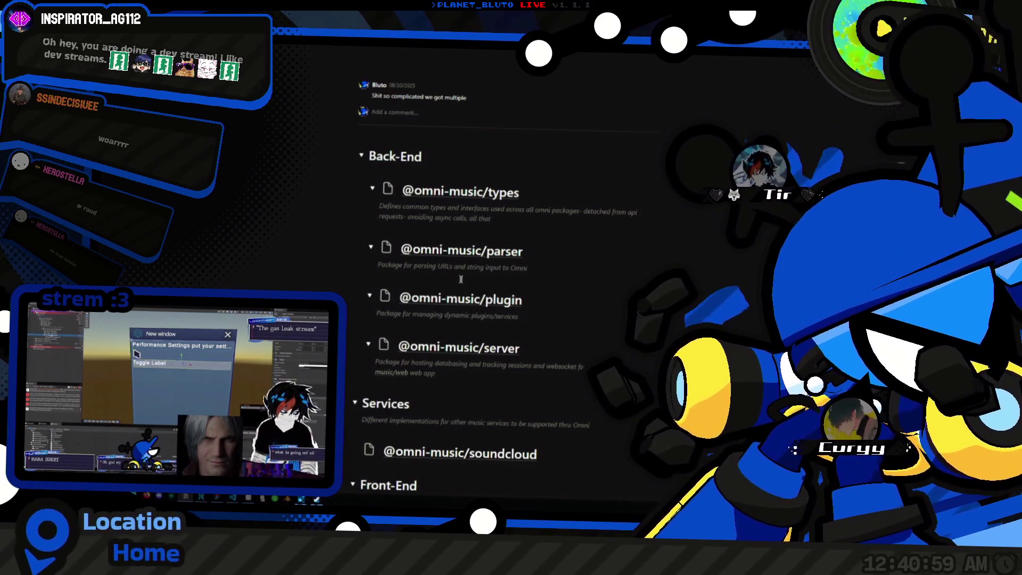
pyautogui.write('c')
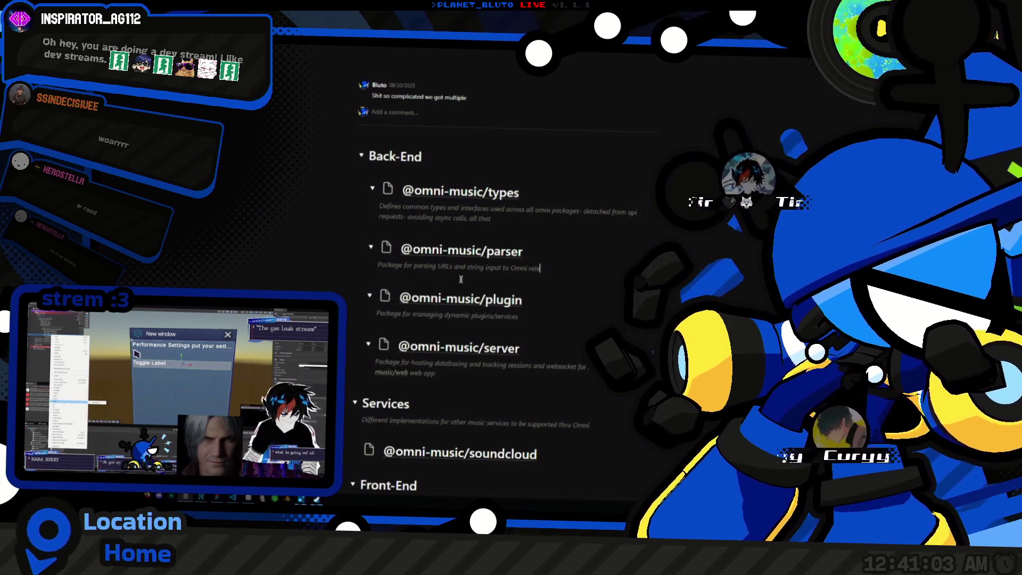
pyautogui.write('vant classes for p')
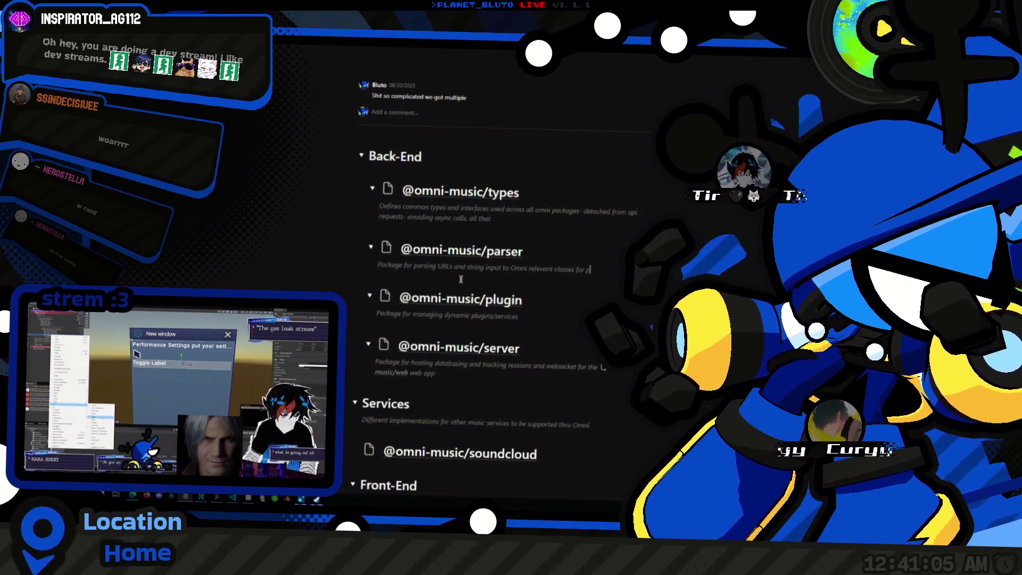
pyautogui.write('essing a consistent')
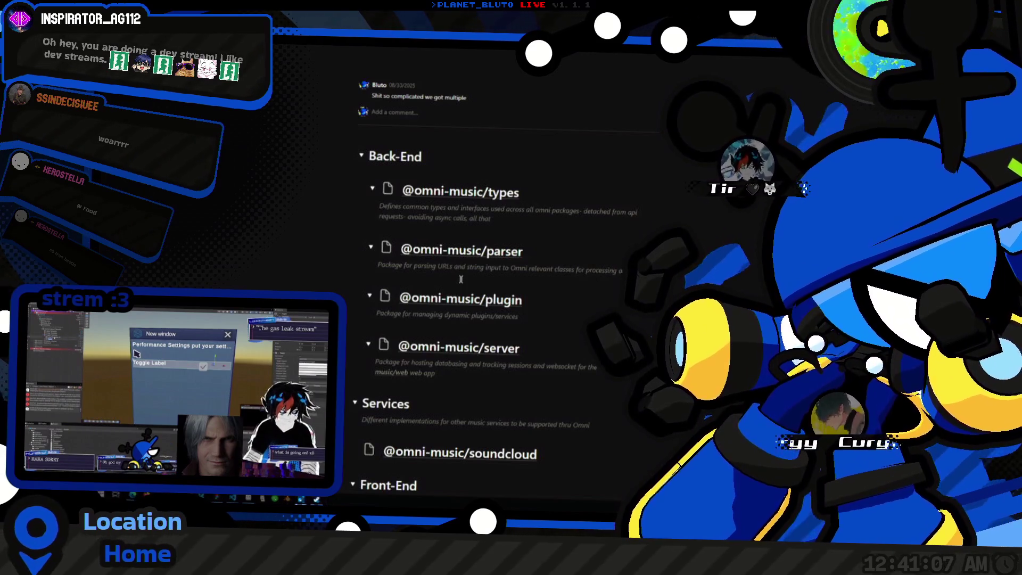
pyautogui.write(' metad')
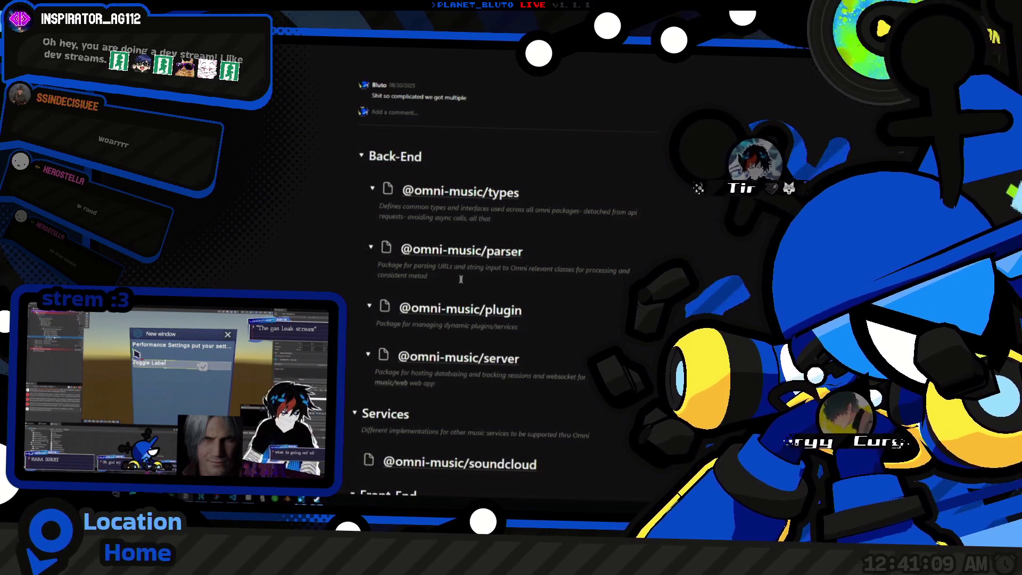
pyautogui.write('ata structures')
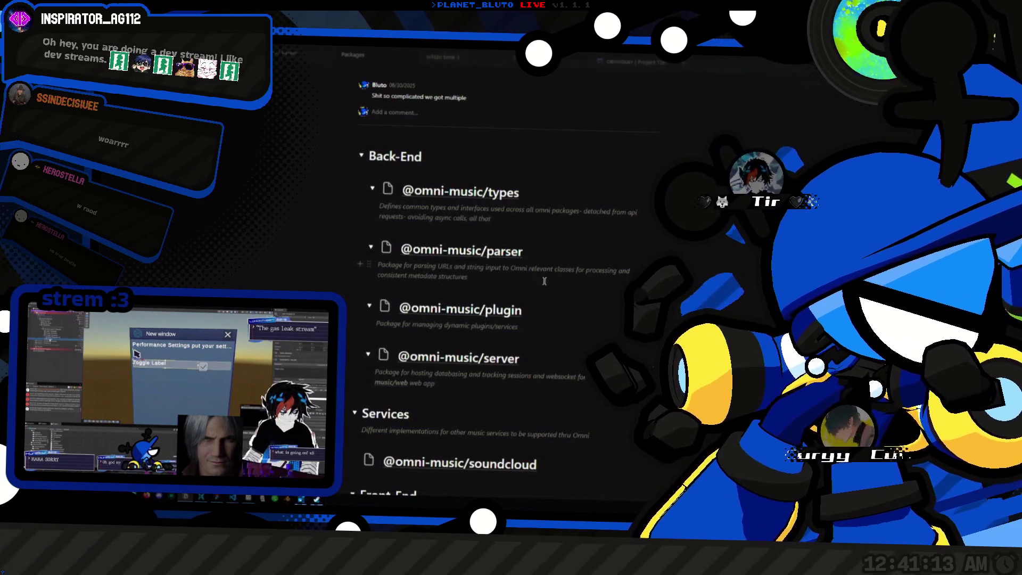
pyautogui.scroll(-3, 549, 283)
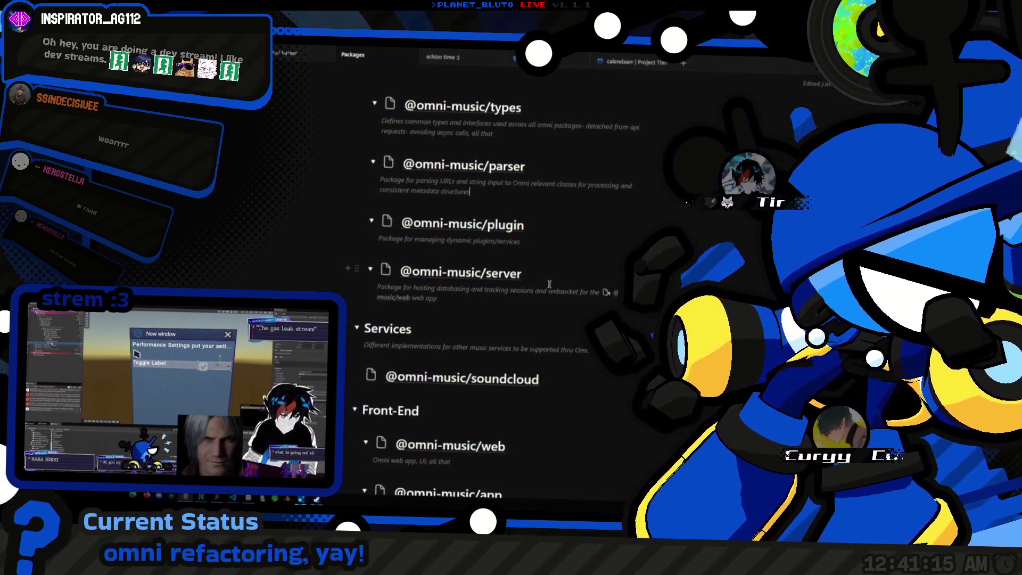
# Step: Review the full package list, then switch to the Omni Music Player playlist in the browser
pyautogui.scroll(-5, 548, 283)
pyautogui.scroll(3, 549, 284)
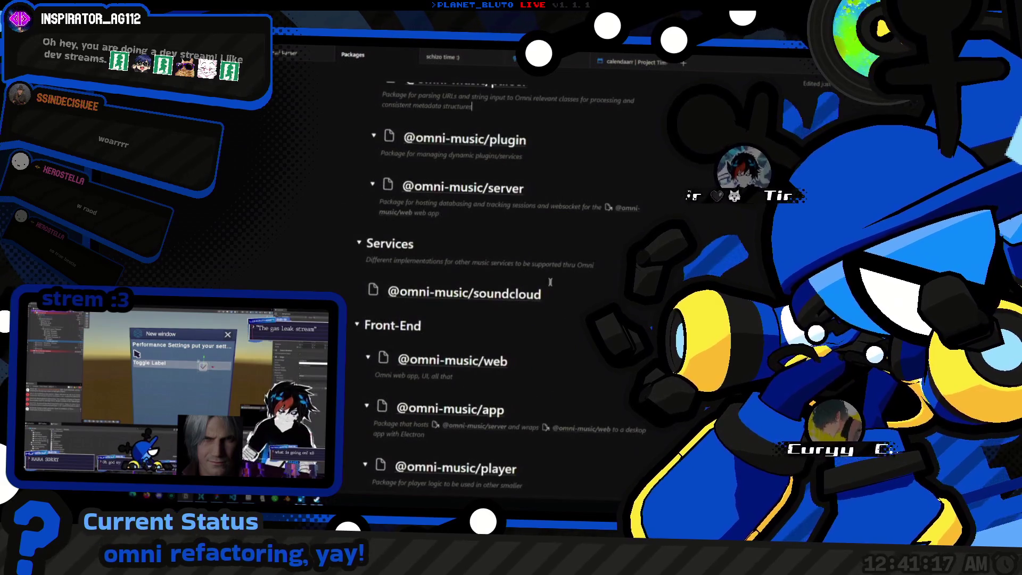
pyautogui.scroll(4, 550, 281)
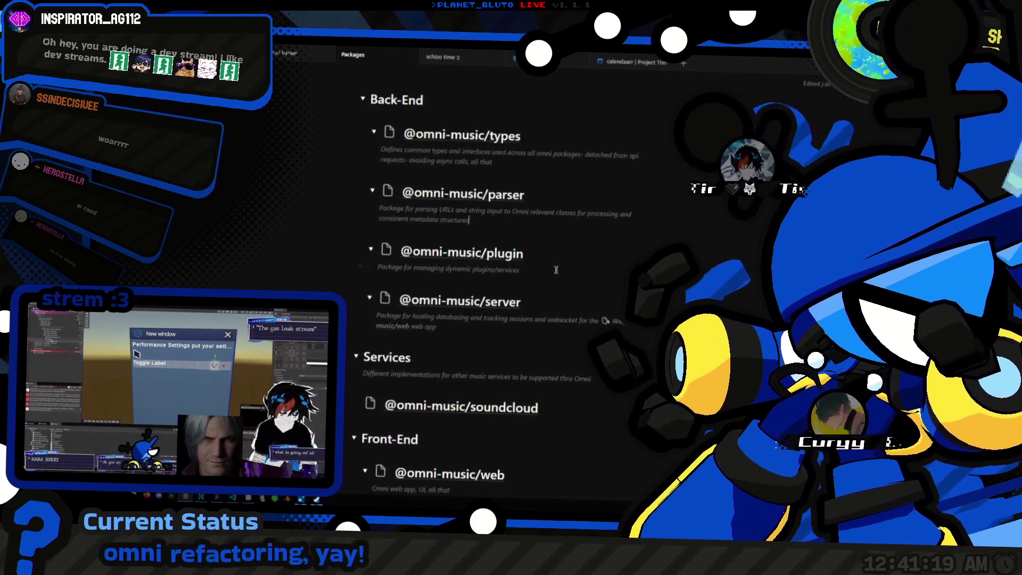
pyautogui.click(566, 265)
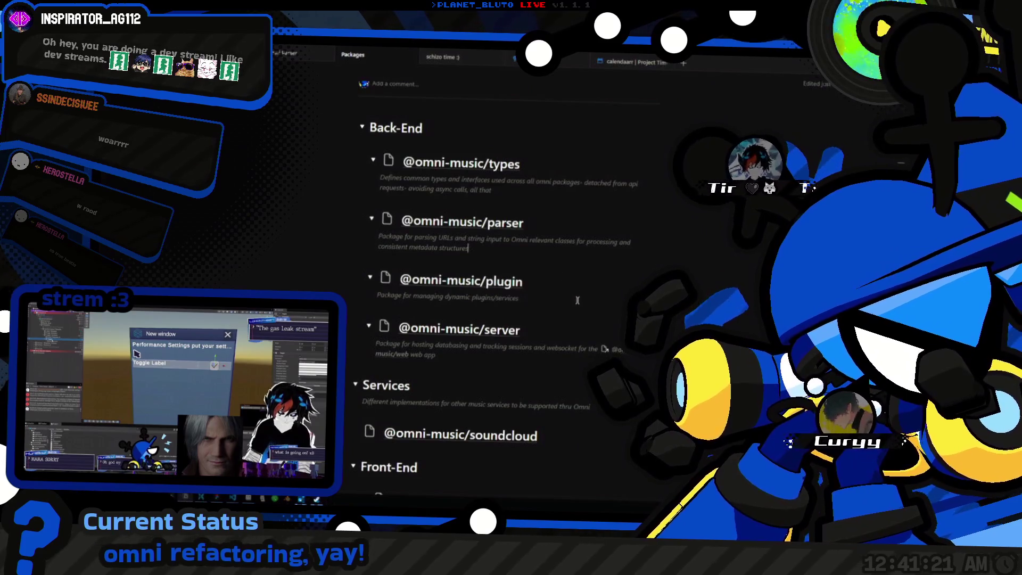
pyautogui.scroll(-3, 601, 298)
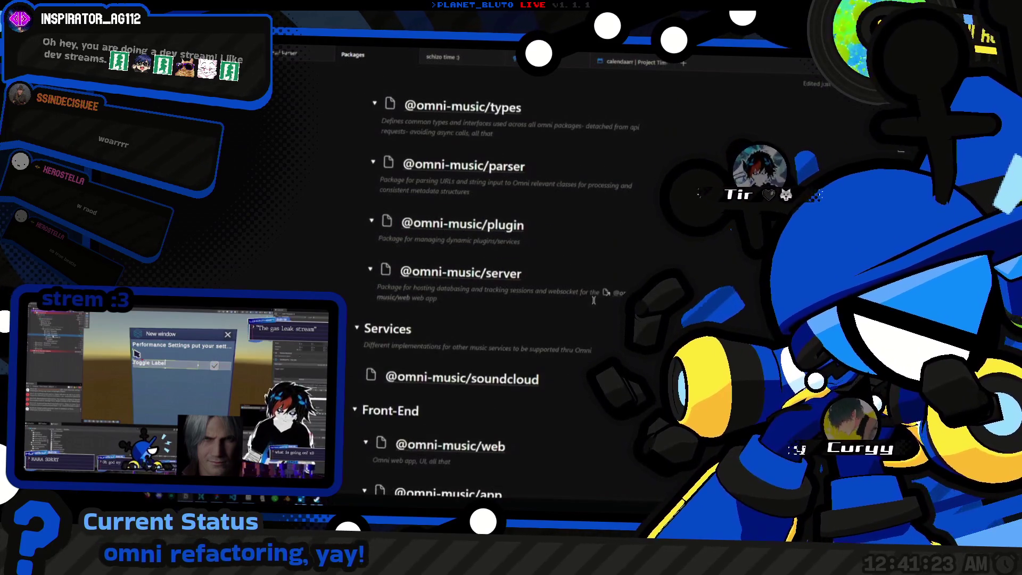
pyautogui.scroll(-2, 608, 287)
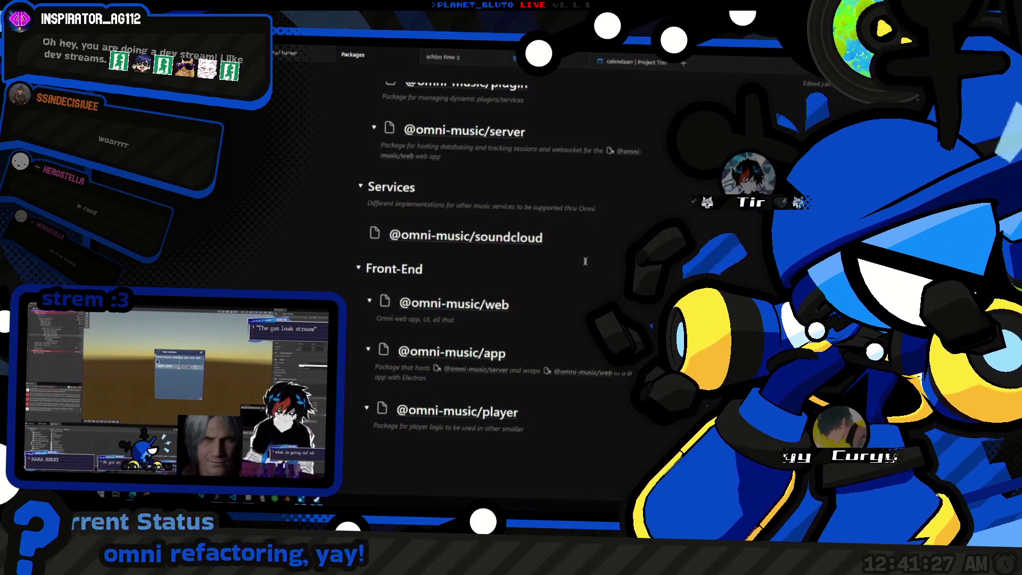
pyautogui.scroll(3, 585, 261)
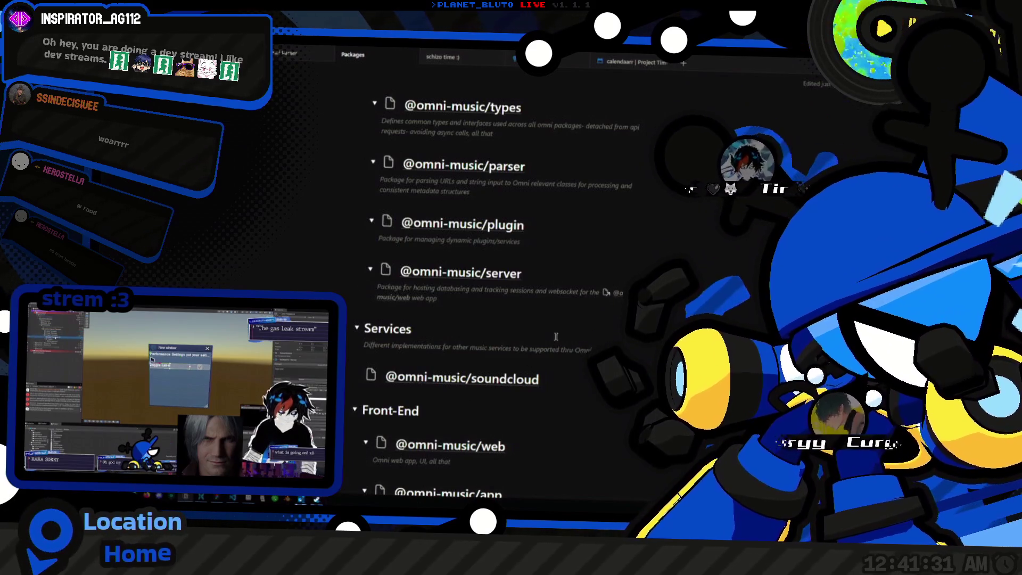
pyautogui.hotkey('alt', 'Tab')
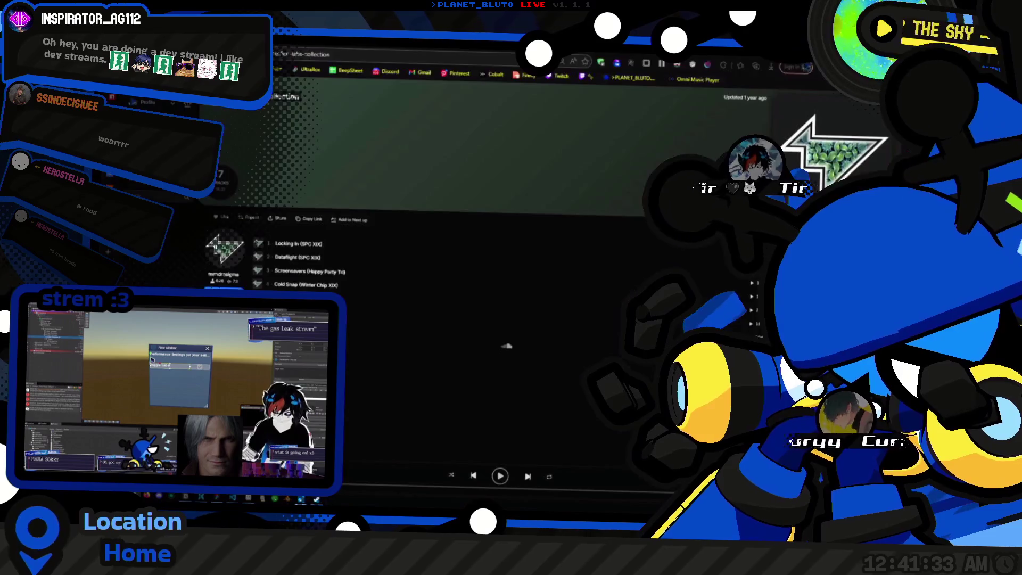
# Step: Reload the lab page in the browser, briefly checking Notion's Packages page in between
pyautogui.hotkey('ctrl', 'Tab')
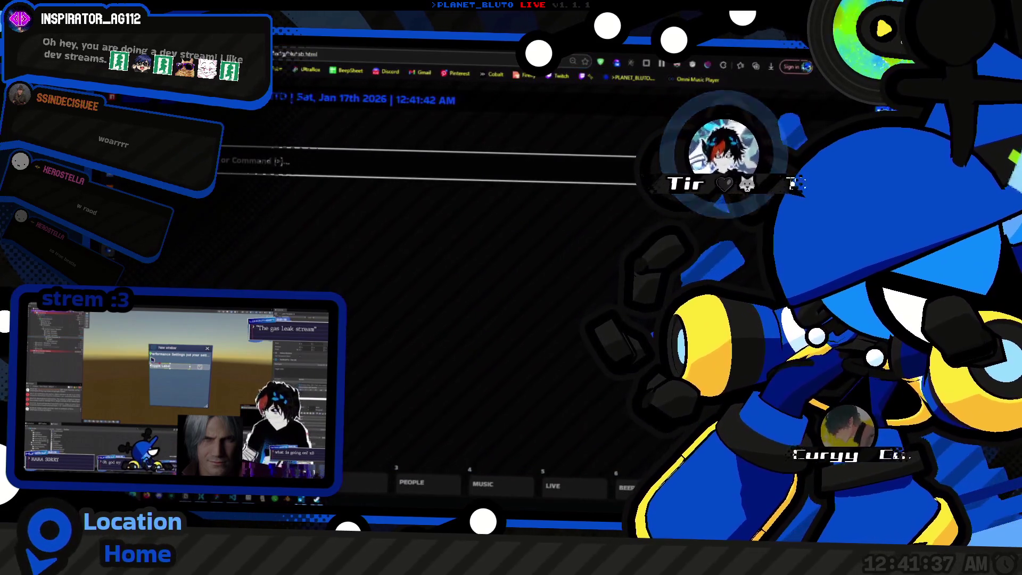
pyautogui.press('F5')
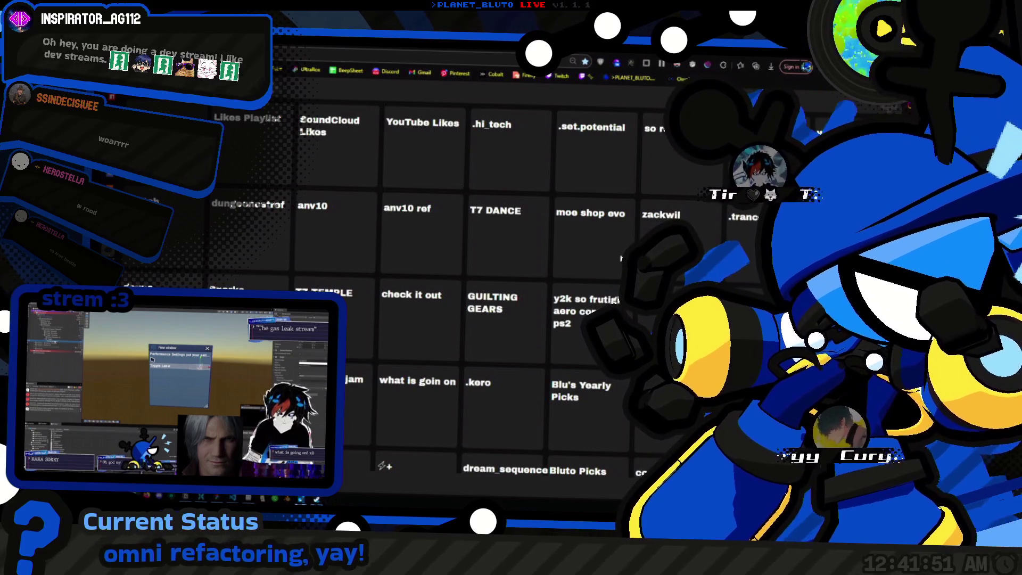
pyautogui.hotkey('alt', 'Tab')
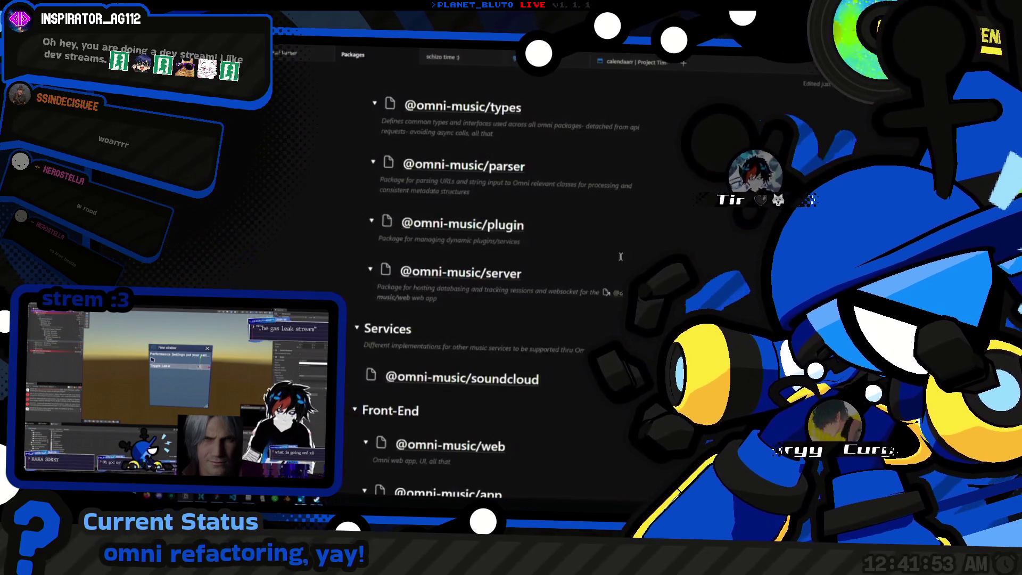
pyautogui.hotkey('alt', 'Tab')
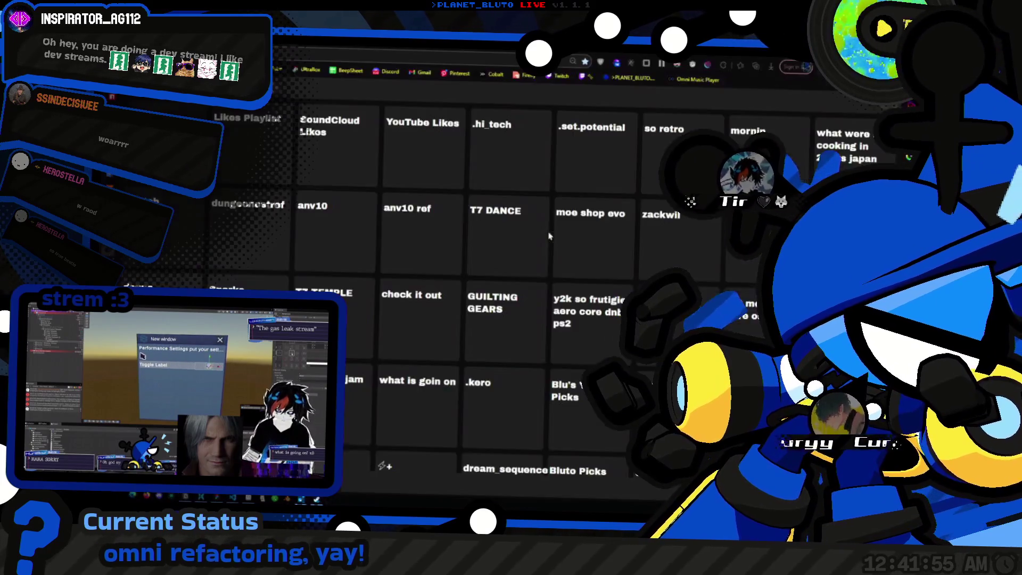
# Step: Show one playlist's tracks in Omni Music Player, then return to Notion's Packages page
pyautogui.scroll(-5, 463, 255)
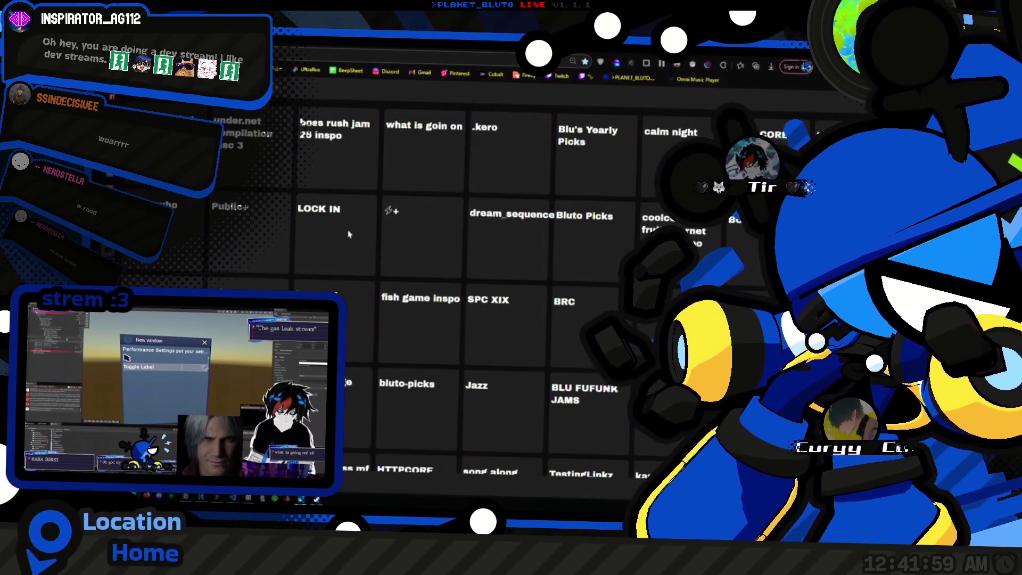
pyautogui.click(343, 237)
pyautogui.click(511, 138)
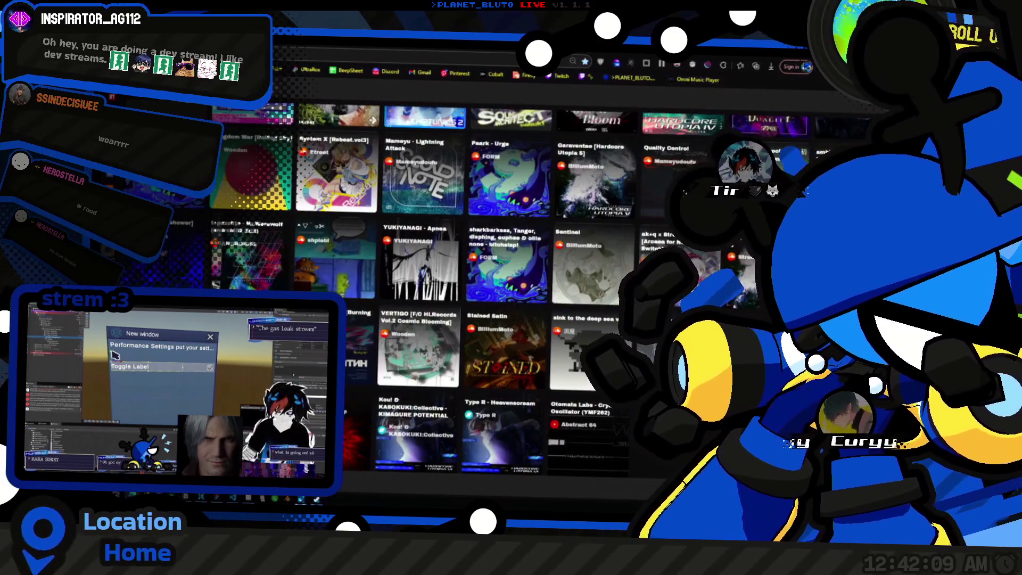
pyautogui.hotkey('alt', 'Tab')
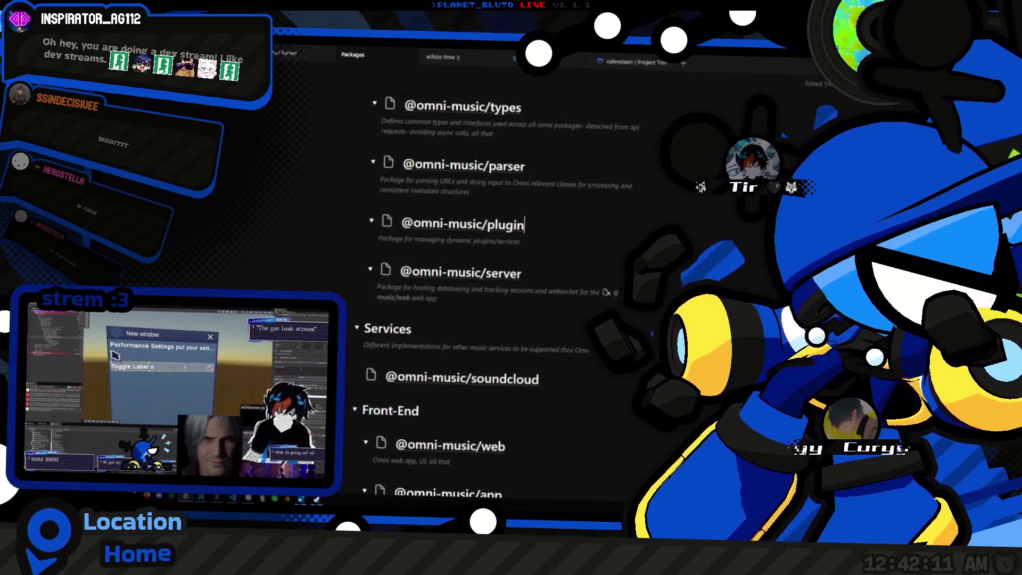
pyautogui.click(569, 233)
pyautogui.scroll(3, 568, 232)
pyautogui.click(564, 337)
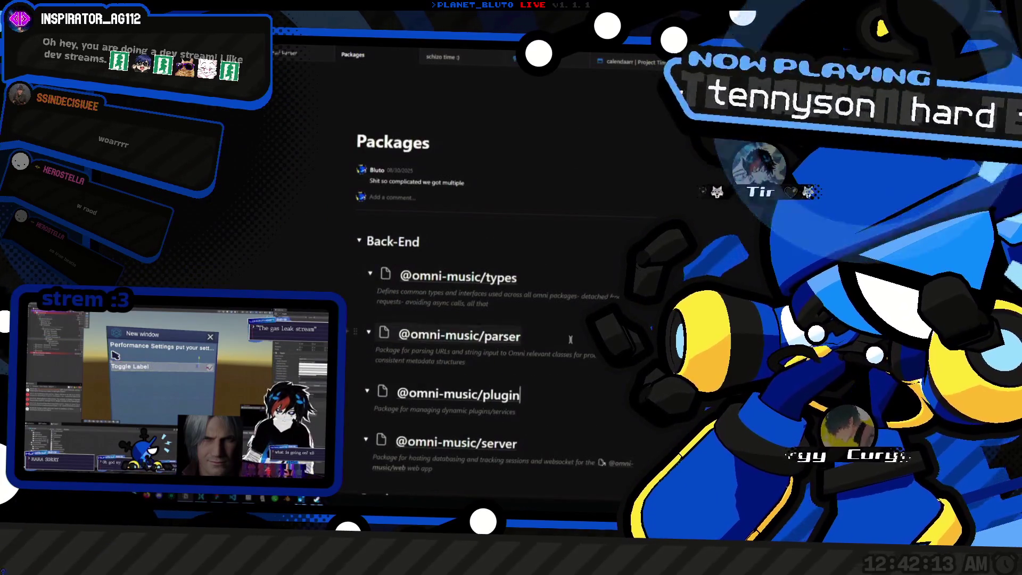
pyautogui.click(564, 281)
pyautogui.scroll(-5, 565, 281)
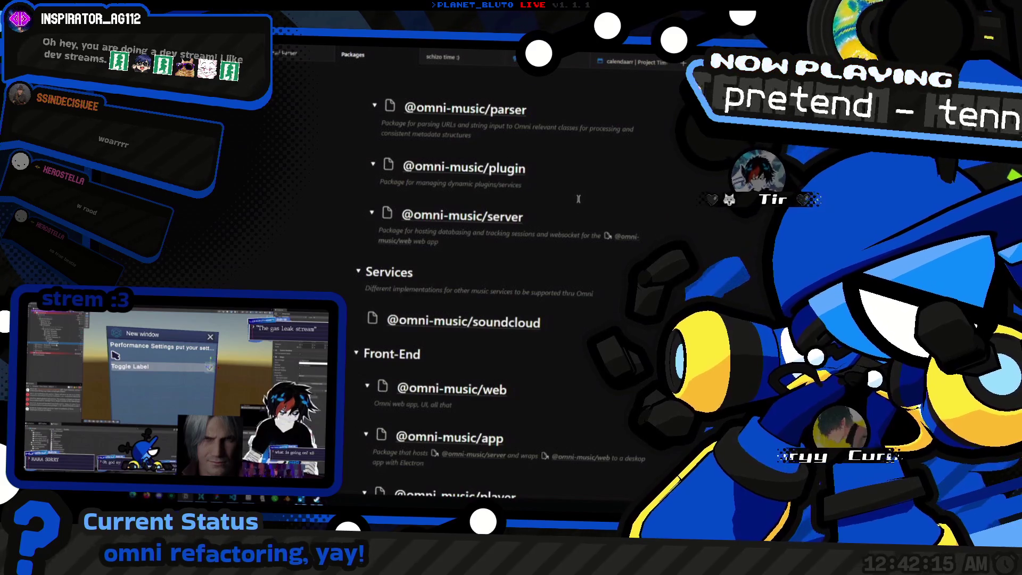
pyautogui.hotkey('alt', 'Tab')
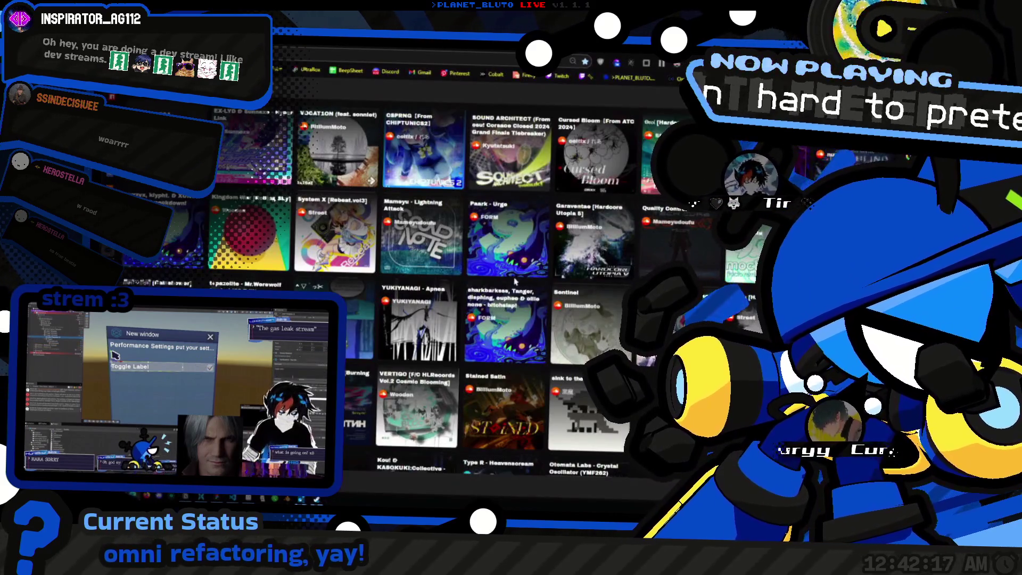
pyautogui.scroll(-2, 515, 281)
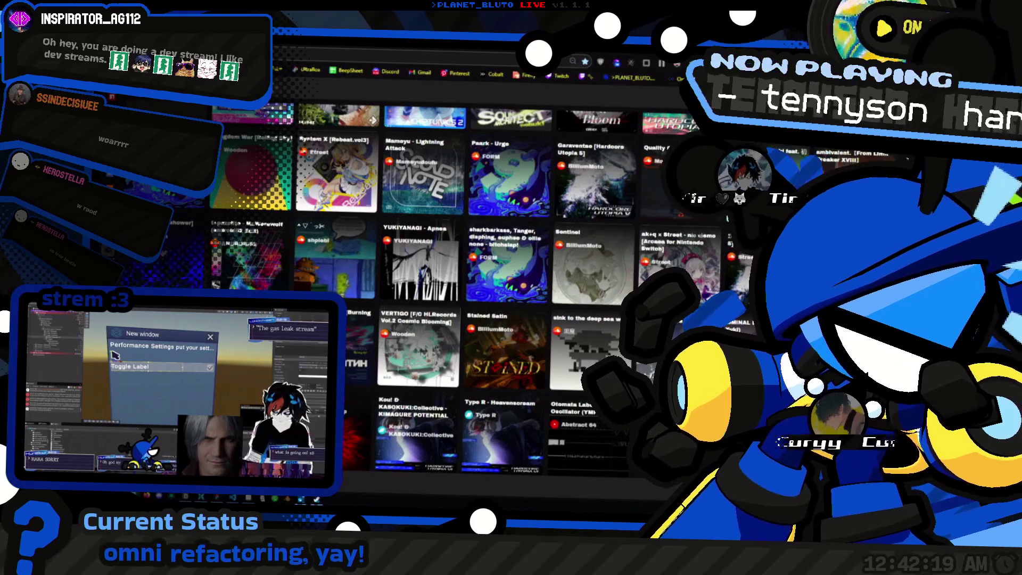
pyautogui.hotkey('alt', 'Tab')
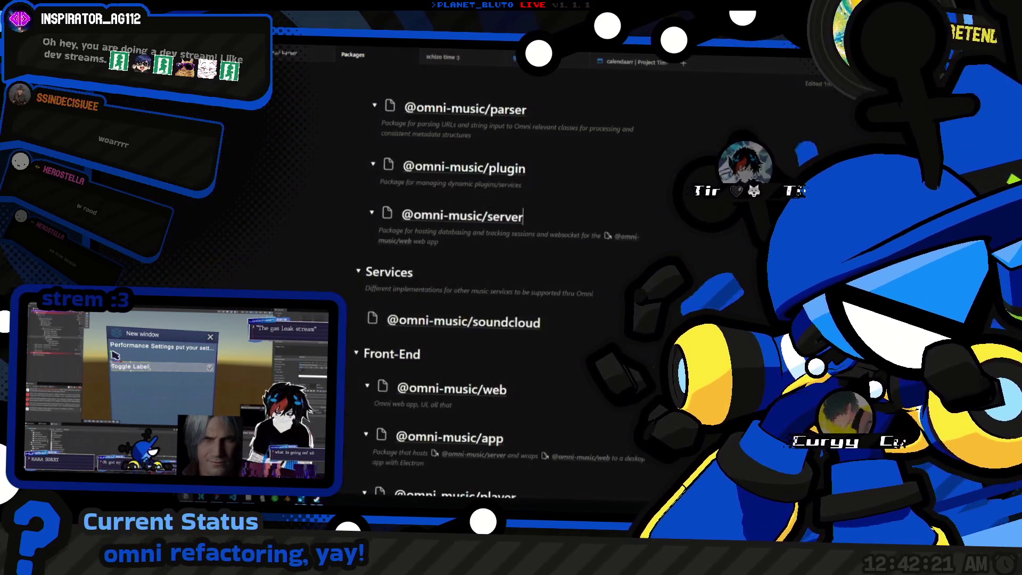
pyautogui.scroll(-2, 569, 325)
pyautogui.scroll(3, 572, 328)
pyautogui.scroll(-2, 575, 330)
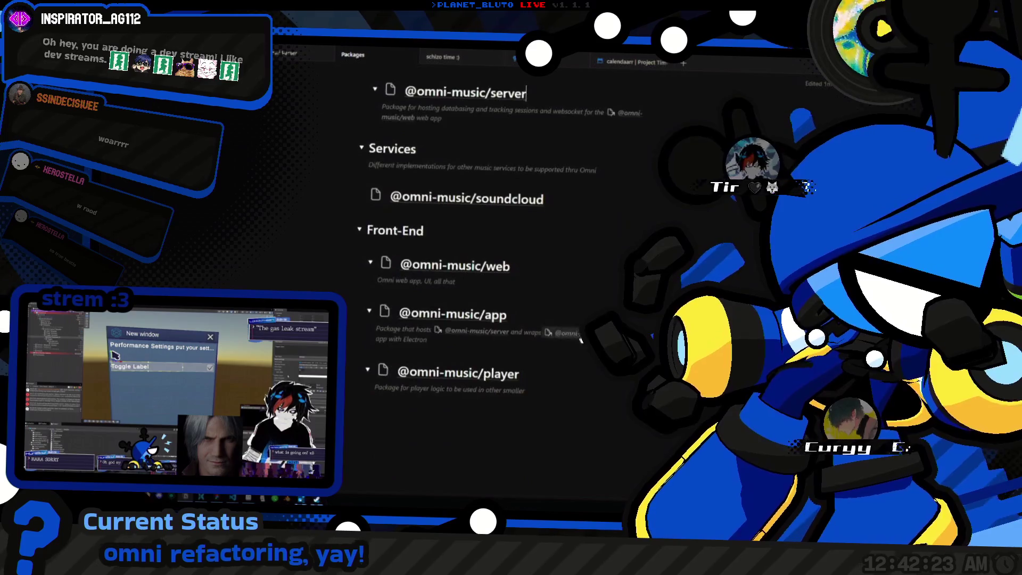
pyautogui.scroll(3, 578, 332)
pyautogui.scroll(2, 575, 320)
pyautogui.scroll(-3, 571, 306)
pyautogui.scroll(3, 567, 291)
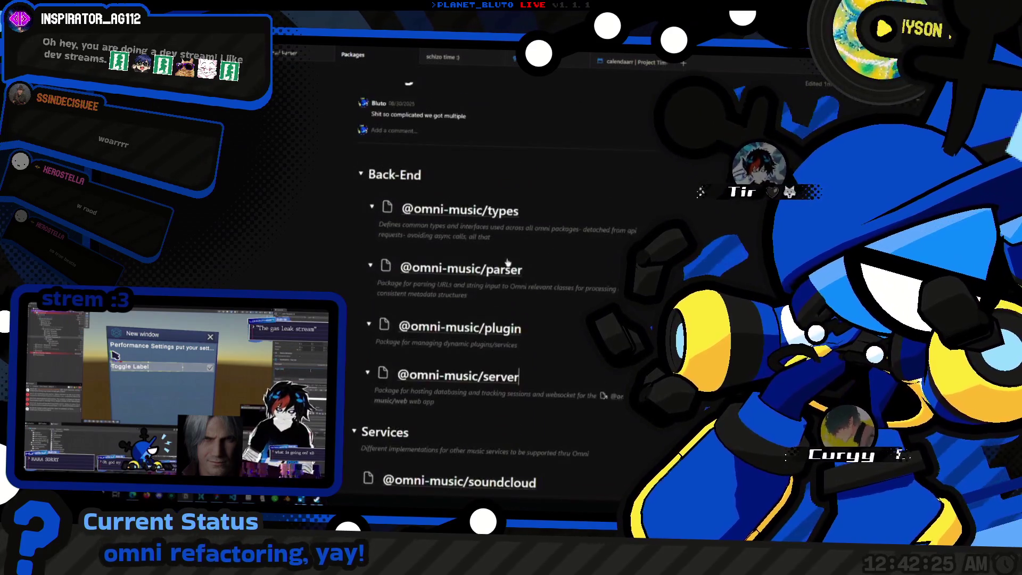
pyautogui.scroll(-3, 564, 277)
pyautogui.scroll(-2, 566, 283)
pyautogui.scroll(3, 567, 290)
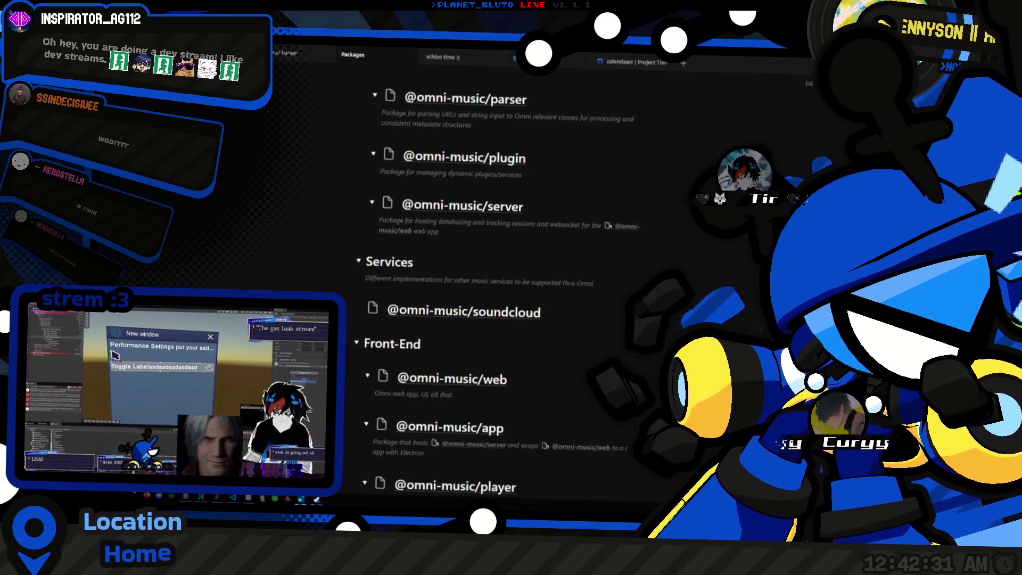
pyautogui.click(511, 264)
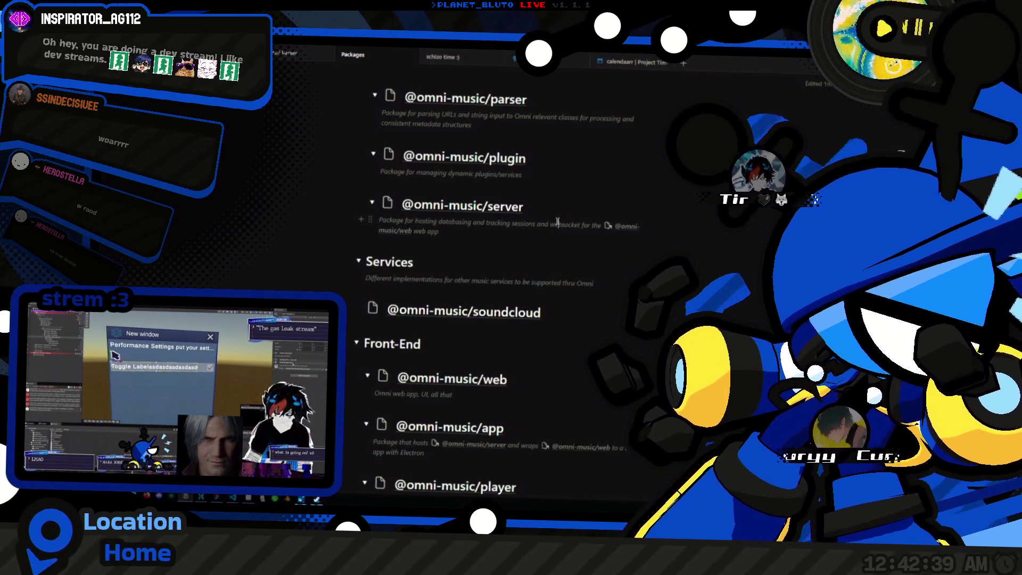
pyautogui.scroll(3, 557, 221)
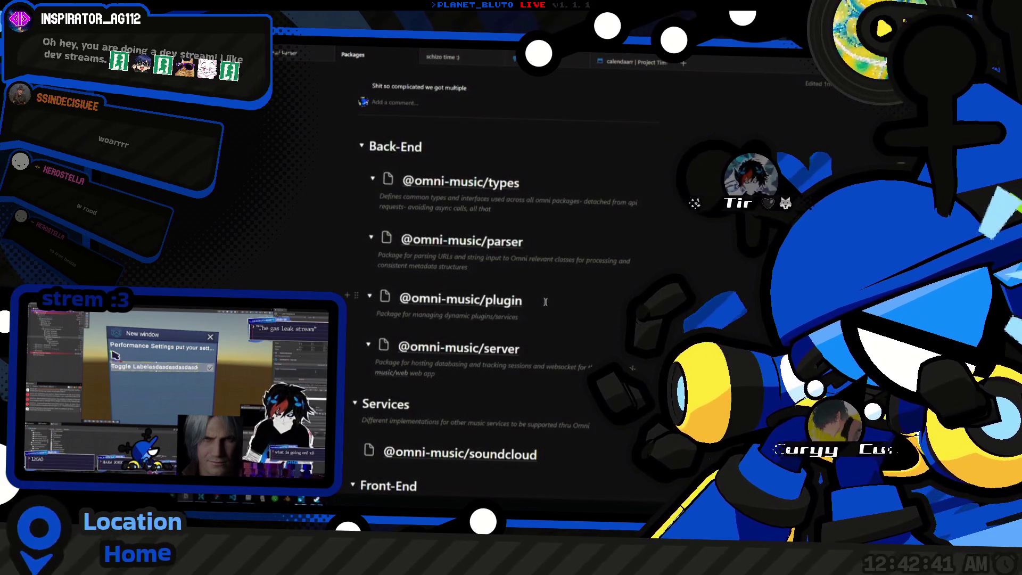
pyautogui.middleClick(558, 280)
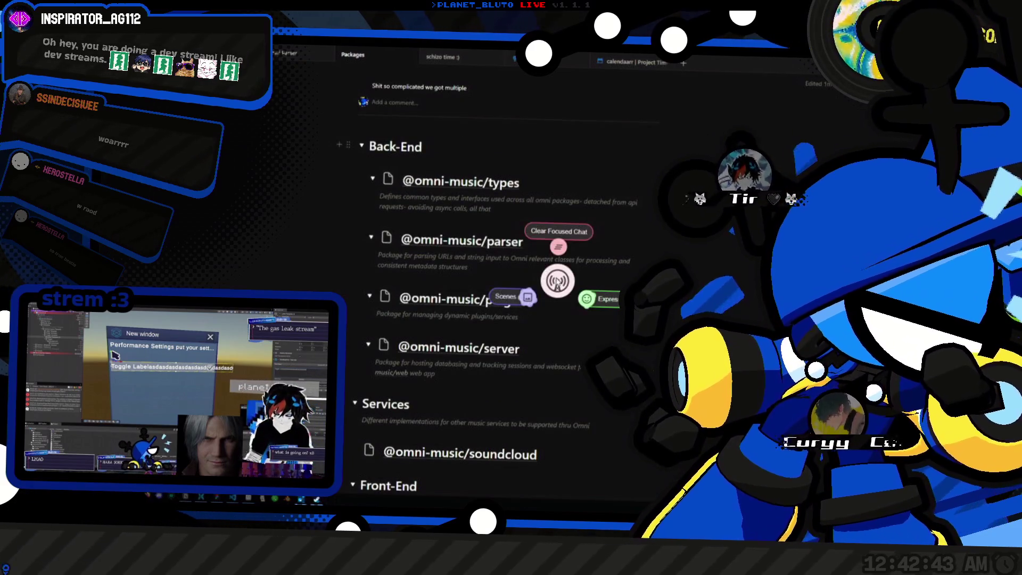
pyautogui.click(506, 296)
pyautogui.click(430, 268)
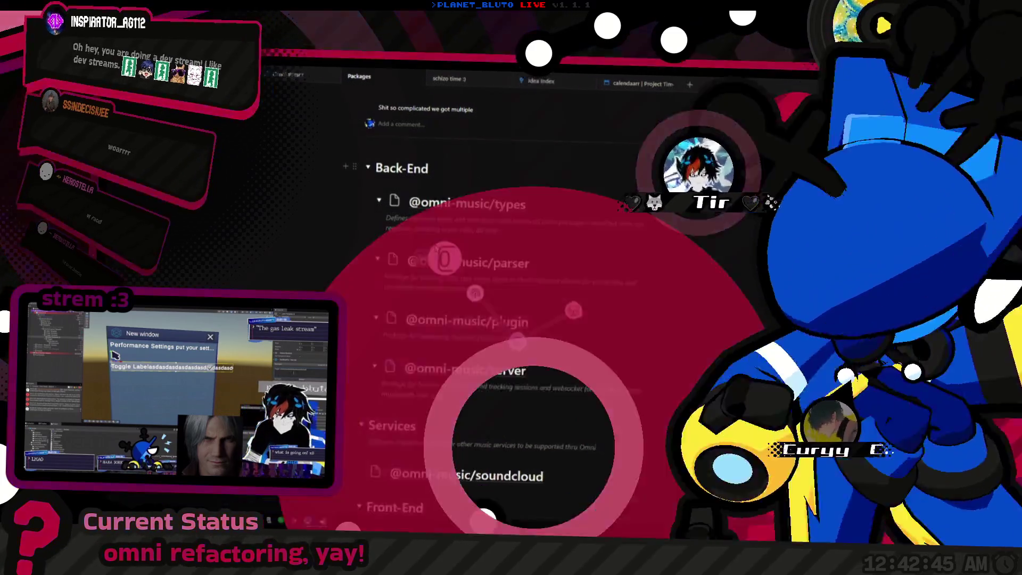
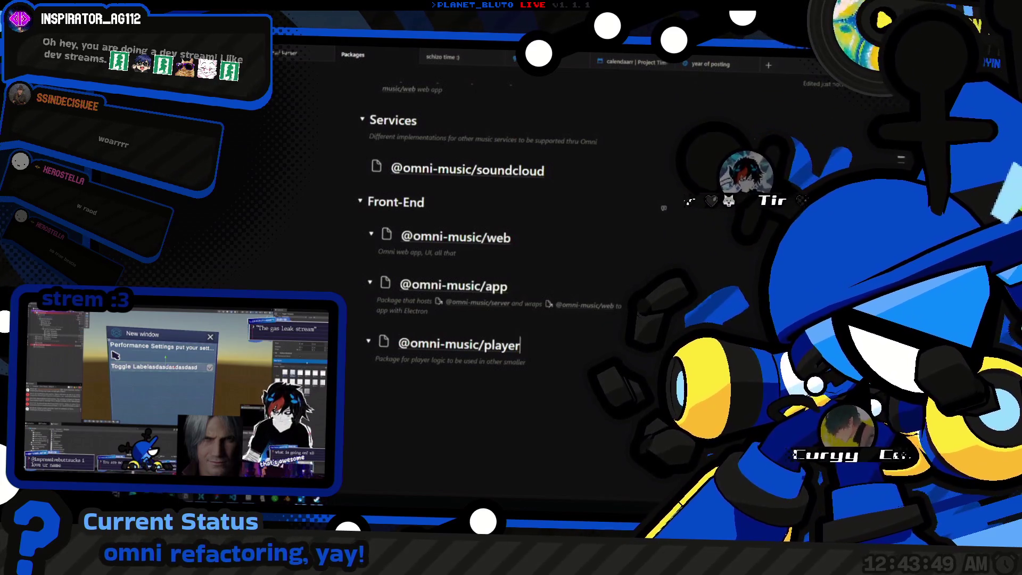
pyautogui.scroll(3, 498, 319)
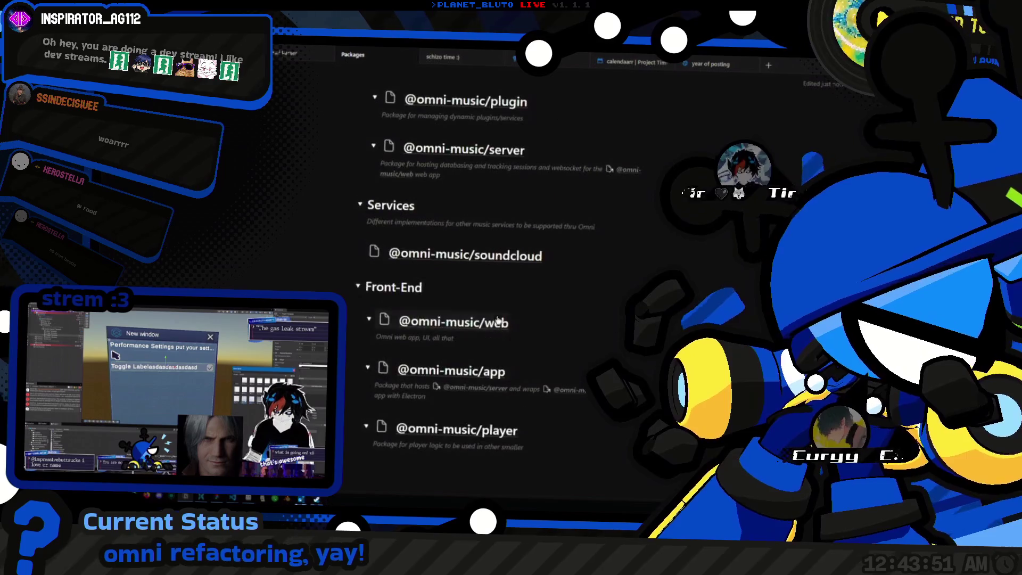
pyautogui.scroll(10, 498, 320)
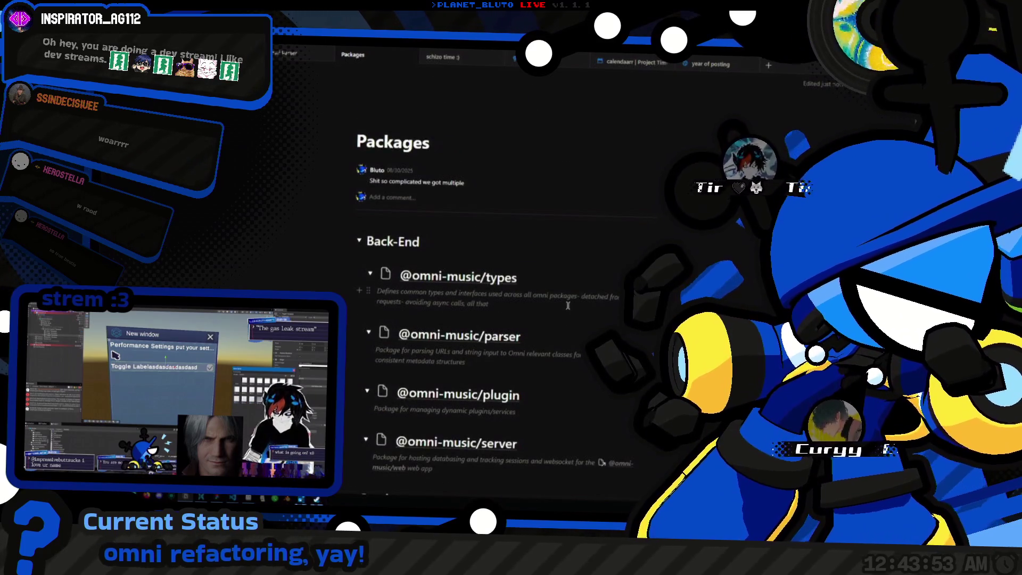
pyautogui.scroll(-4, 568, 305)
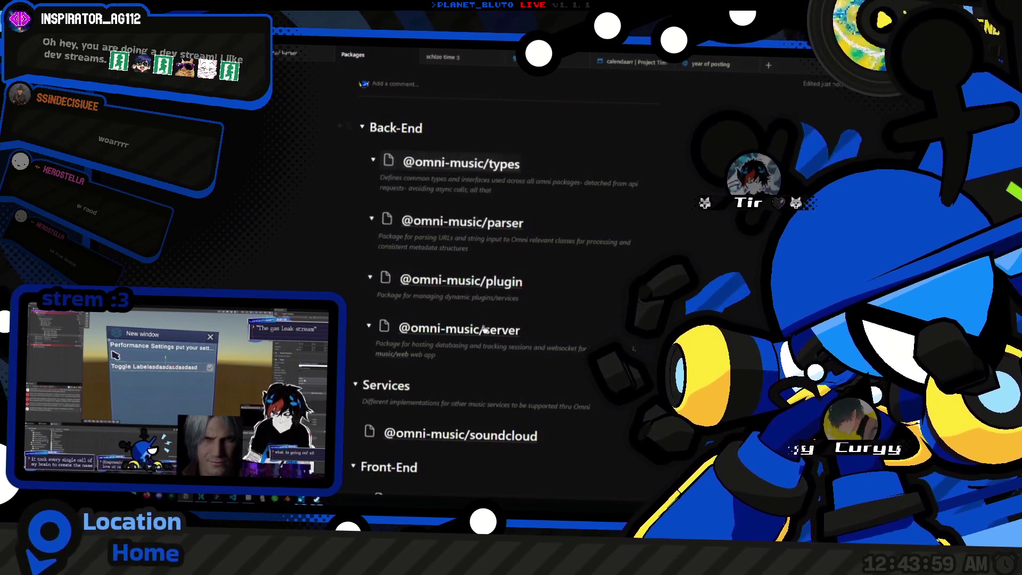
pyautogui.scroll(-8, 488, 308)
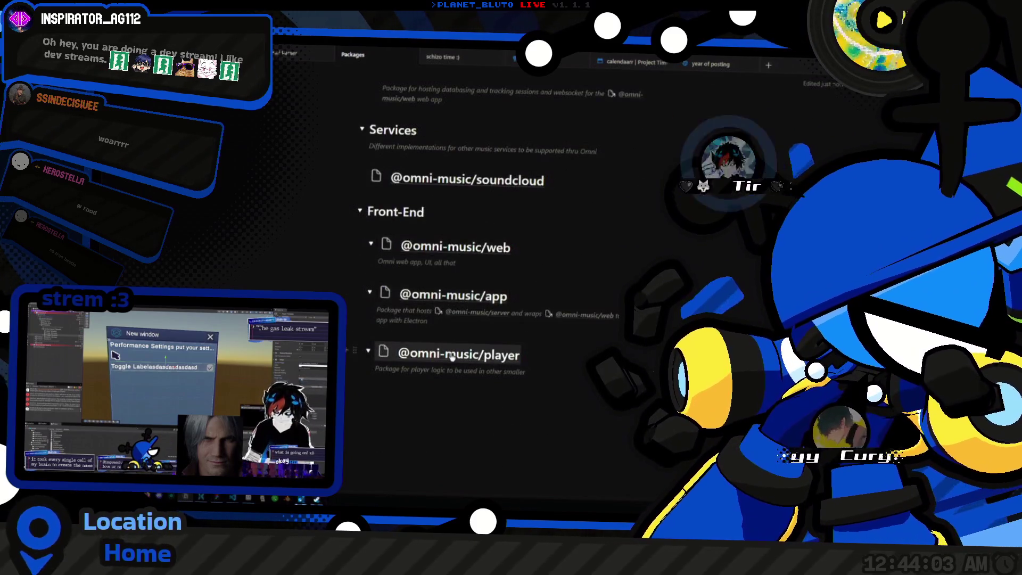
pyautogui.scroll(10, 452, 357)
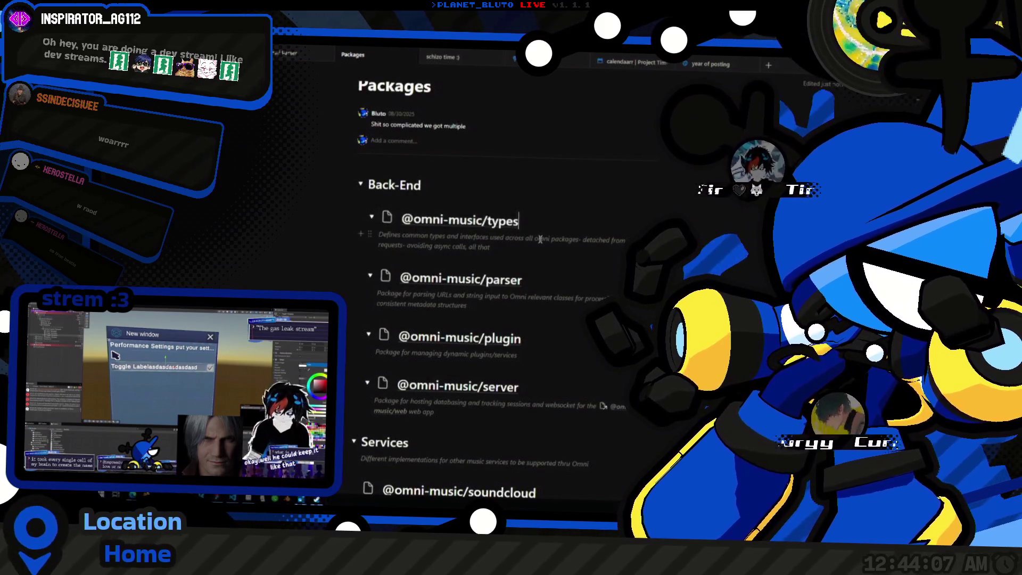
pyautogui.scroll(-3, 540, 239)
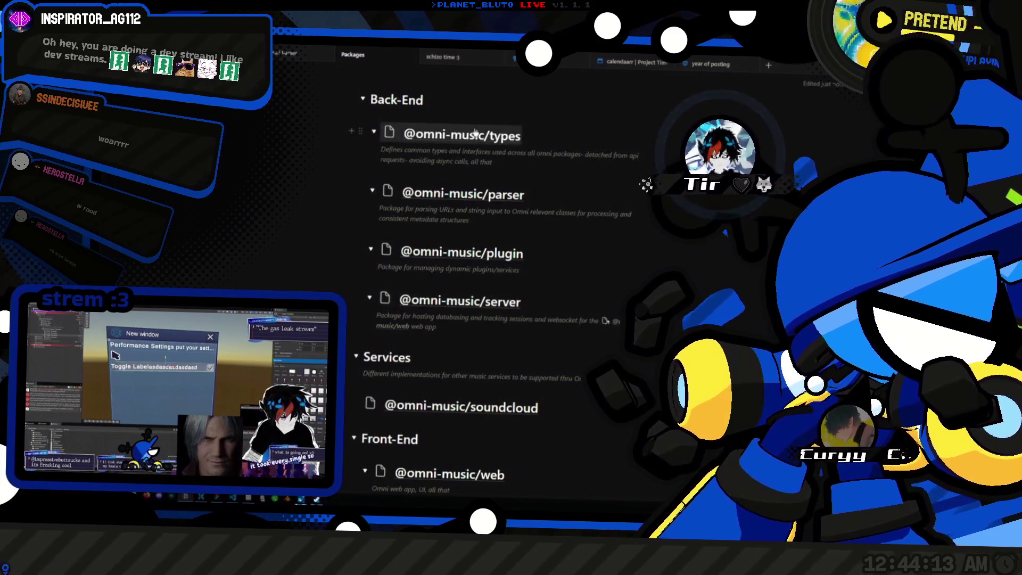
pyautogui.hotkey('alt', 'Tab')
pyautogui.hotkey('alt', 'Tab')
pyautogui.hotkey('alt', 'Tab')
pyautogui.hotkey('alt', 'Tab')
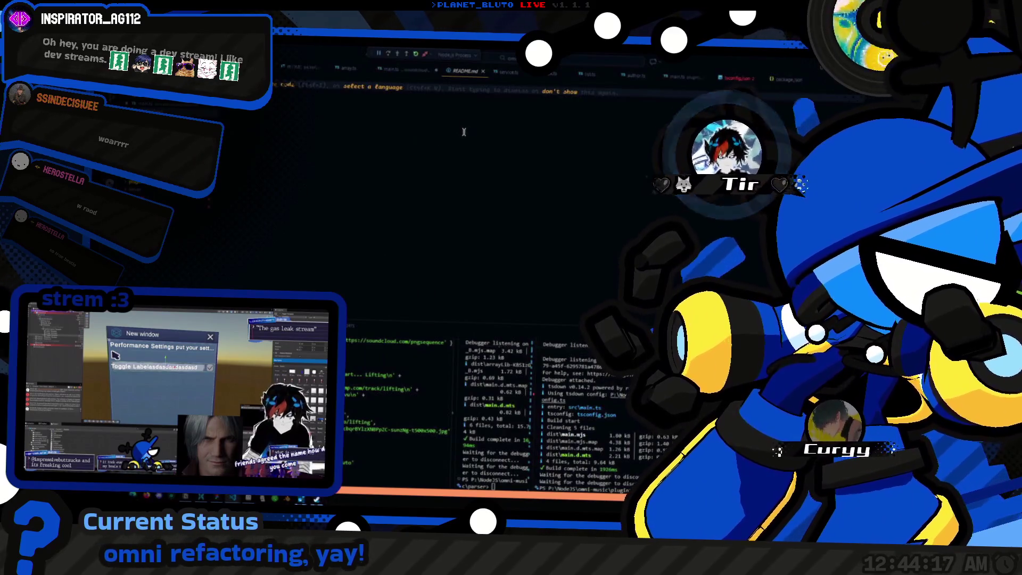
# Step: Close README.md and jump from soundcloud main.ts to the OmniParserPluginService definition
pyautogui.hotkey('ctrl', 'w')
pyautogui.scroll(-5, 408, 214)
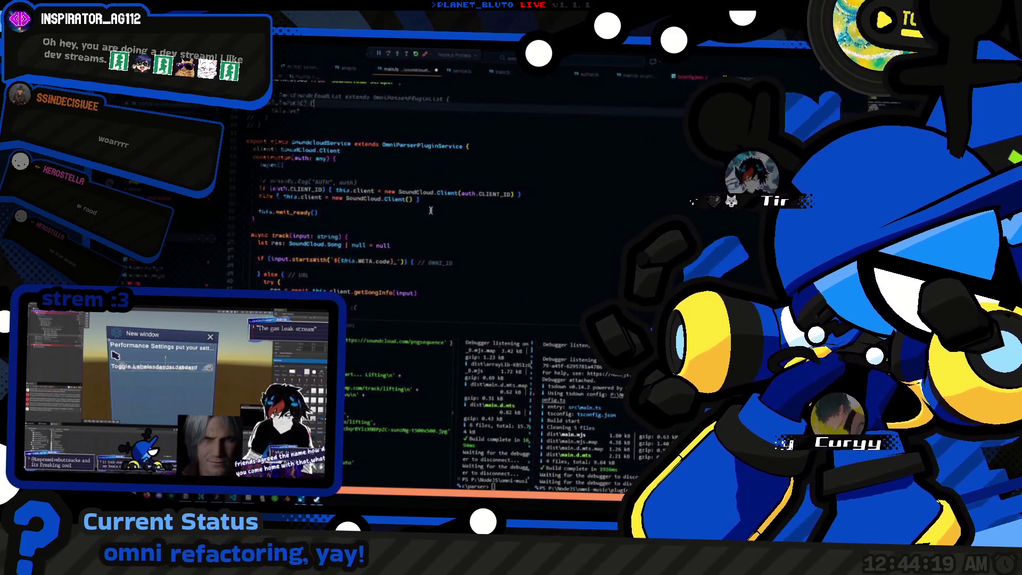
pyautogui.keyDown('ctrl'); pyautogui.click(425, 145); pyautogui.keyUp('ctrl')
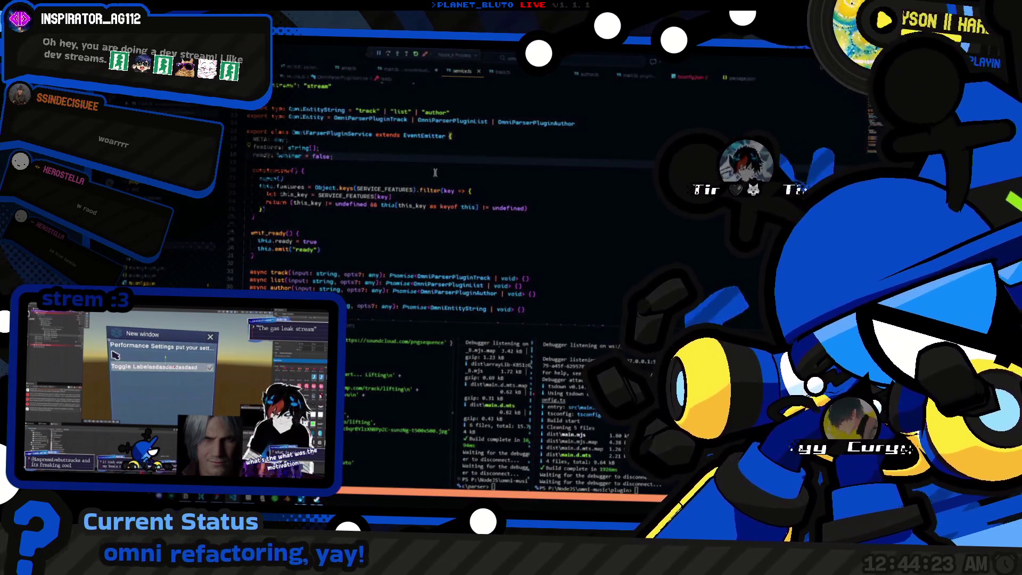
pyautogui.scroll(-4, 457, 176)
pyautogui.scroll(3, 457, 177)
pyautogui.scroll(2, 457, 176)
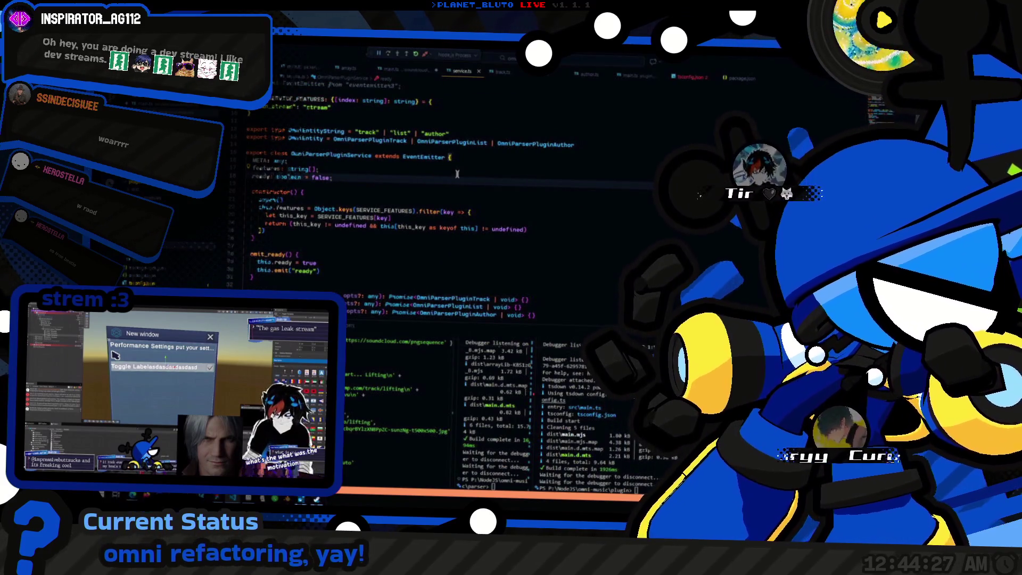
# Step: Glance at the Notion package list, then check the module exports in main.ts
pyautogui.hotkey('alt', 'Tab')
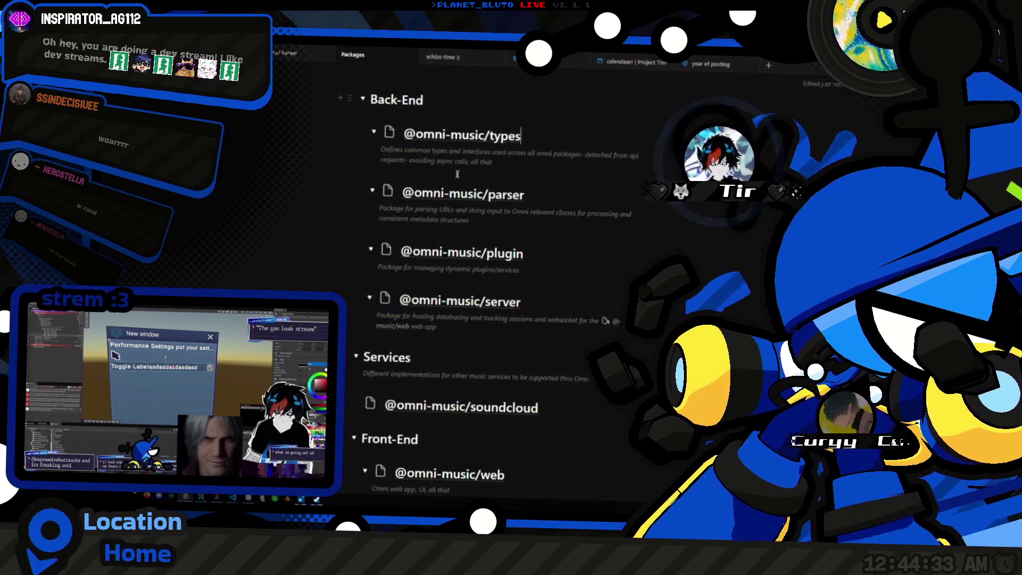
pyautogui.hotkey('alt', 'Tab')
pyautogui.scroll(-5, 419, 195)
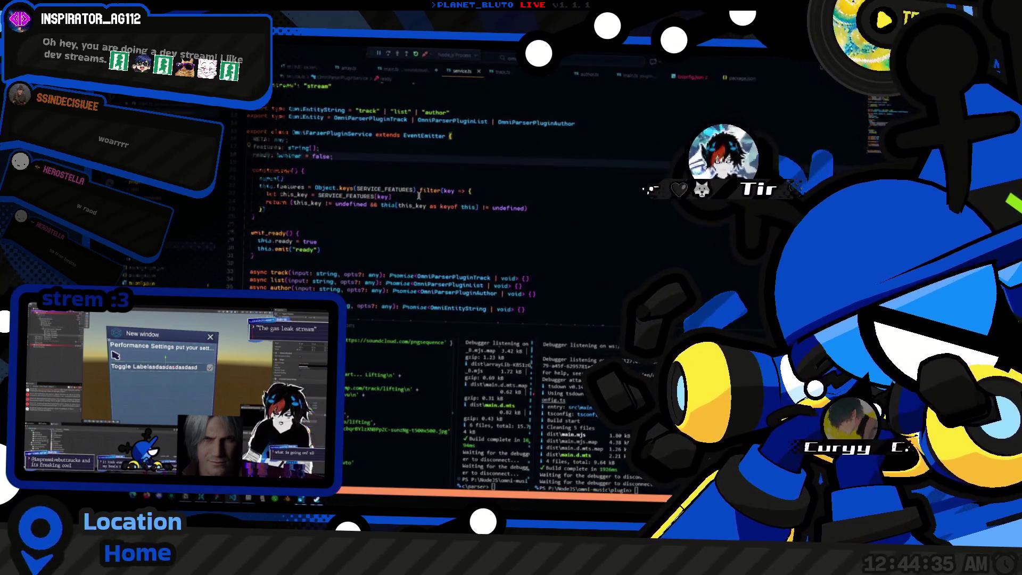
pyautogui.scroll(3, 465, 121)
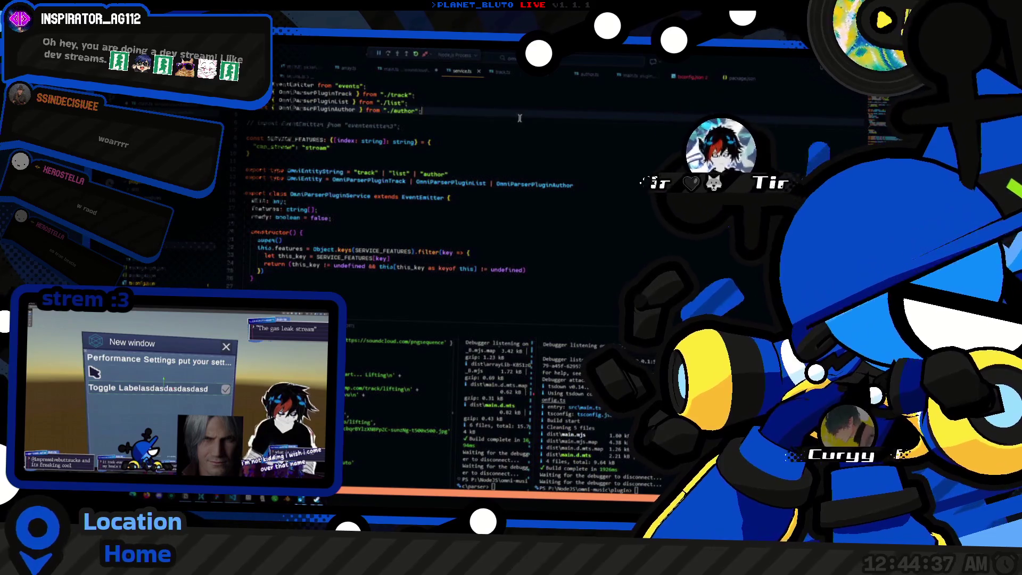
pyautogui.moveTo(269, 102)
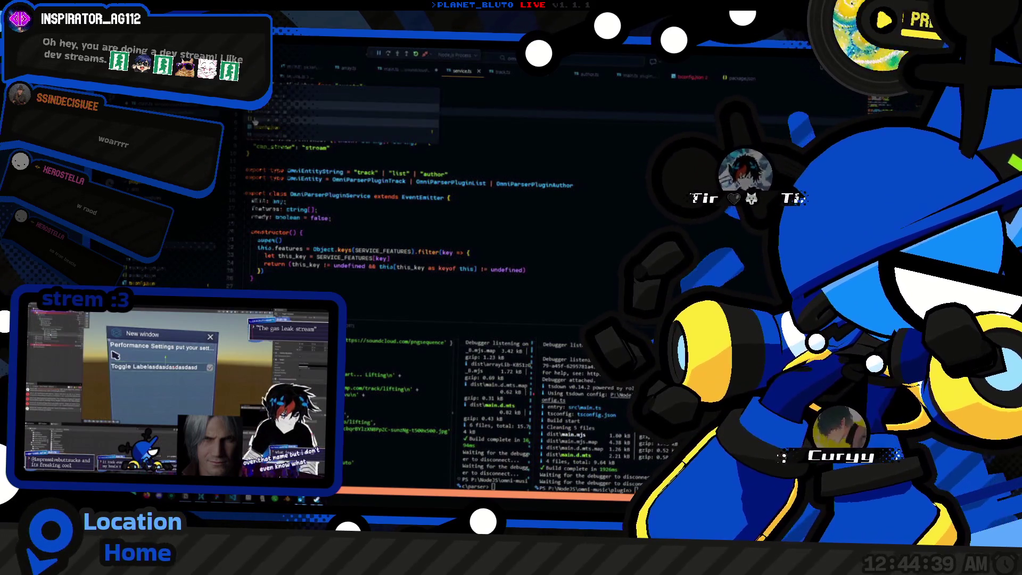
pyautogui.hotkey('ctrl', 'Tab')
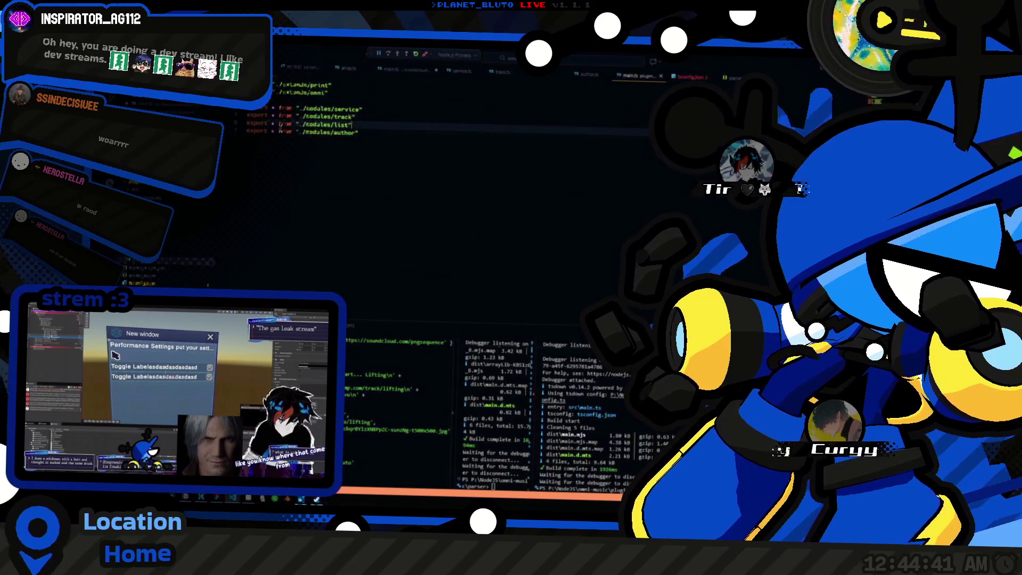
# Step: Review OmniParserPluginService in service.ts, then open the parser file defining OmniParserClass
pyautogui.keyDown('ctrl'); pyautogui.click(330, 109); pyautogui.keyUp('ctrl')
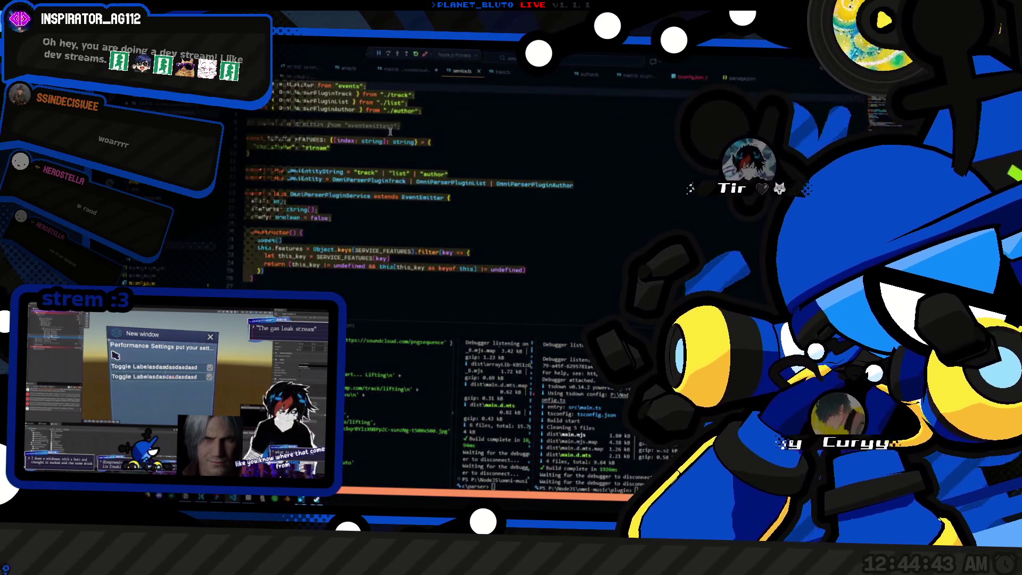
pyautogui.scroll(-4, 531, 163)
pyautogui.scroll(-6, 534, 168)
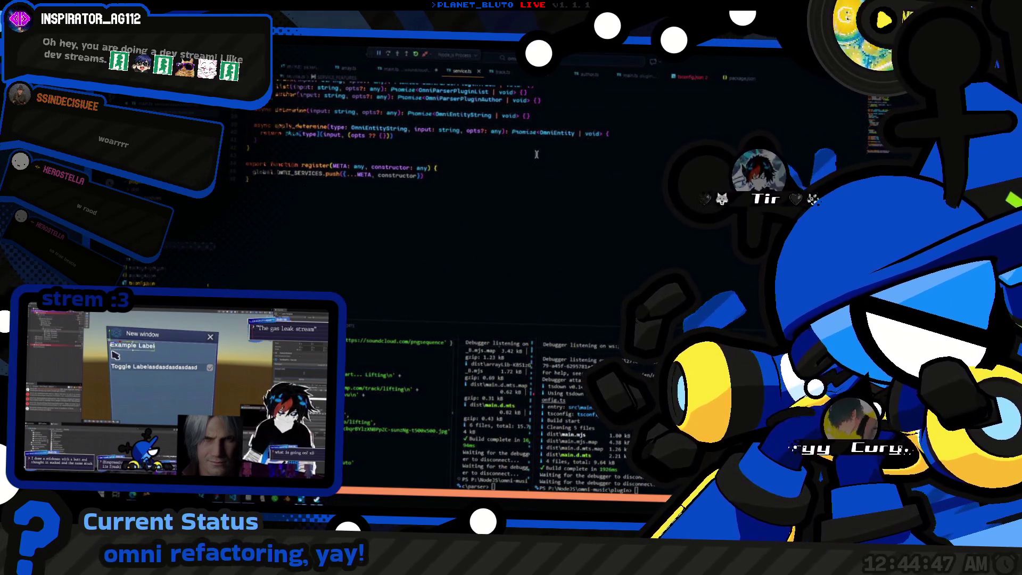
pyautogui.scroll(4, 537, 154)
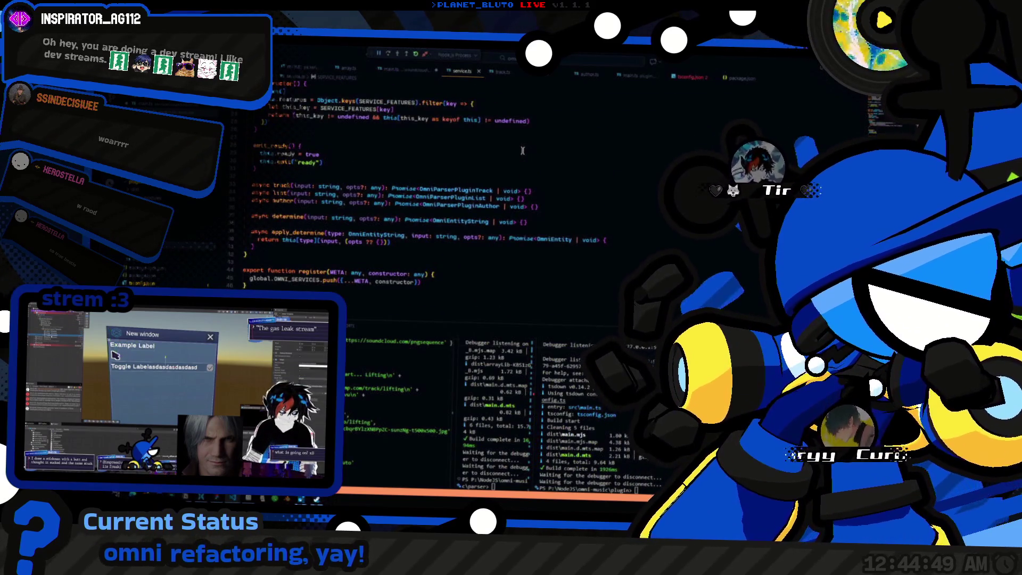
pyautogui.scroll(5, 533, 216)
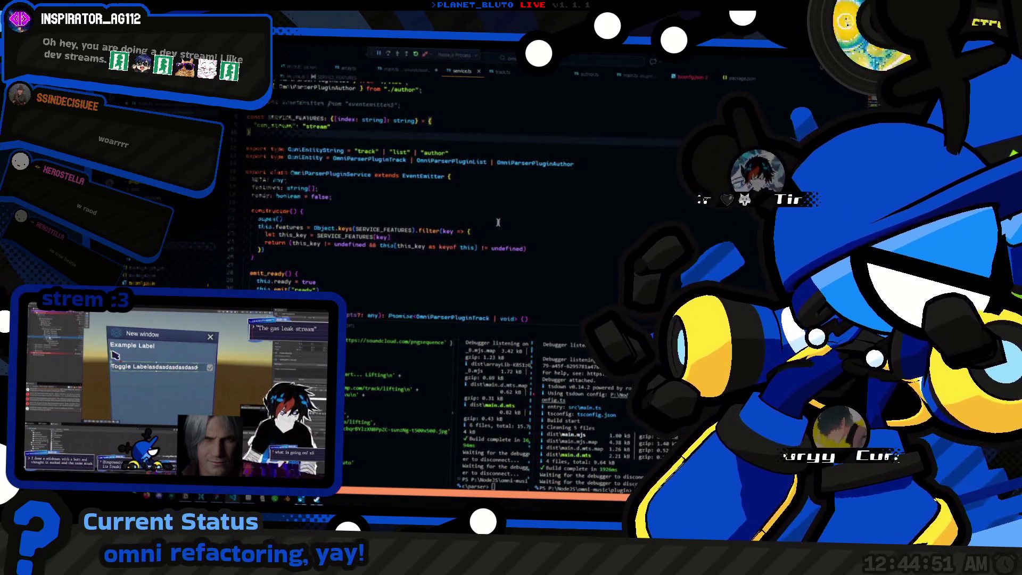
pyautogui.scroll(1, 496, 228)
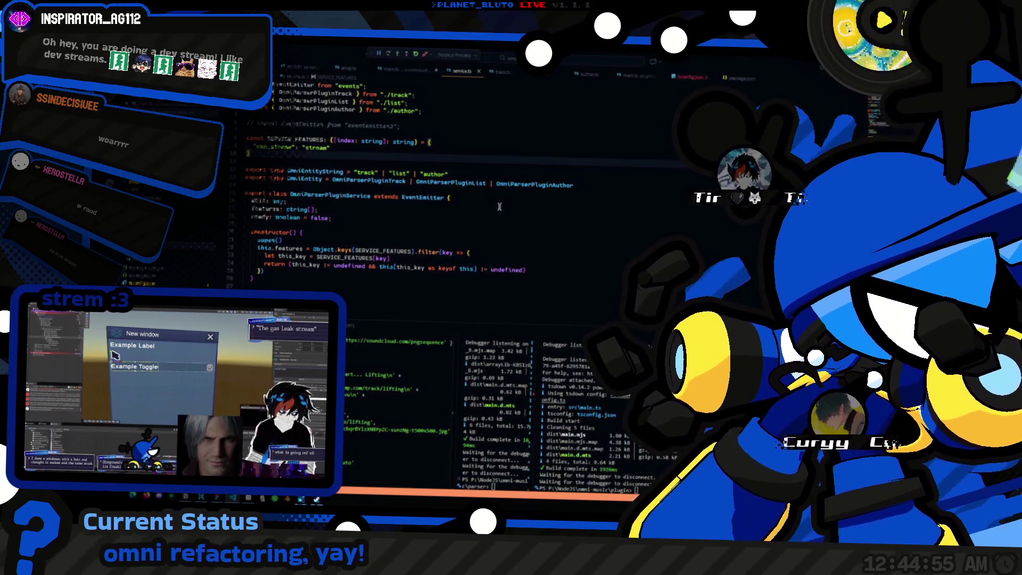
pyautogui.click(310, 67)
pyautogui.scroll(1, 430, 192)
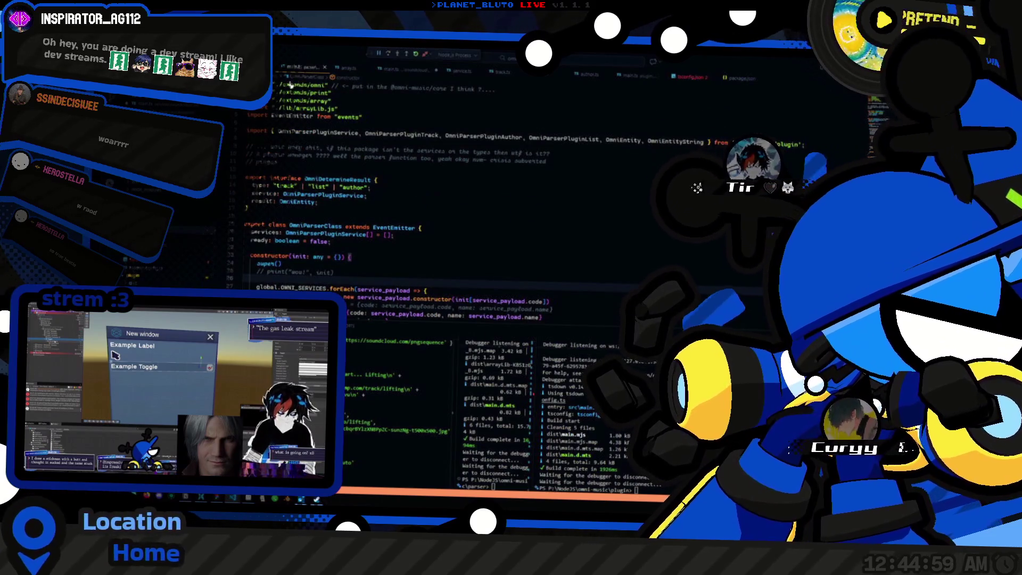
pyautogui.click(399, 69)
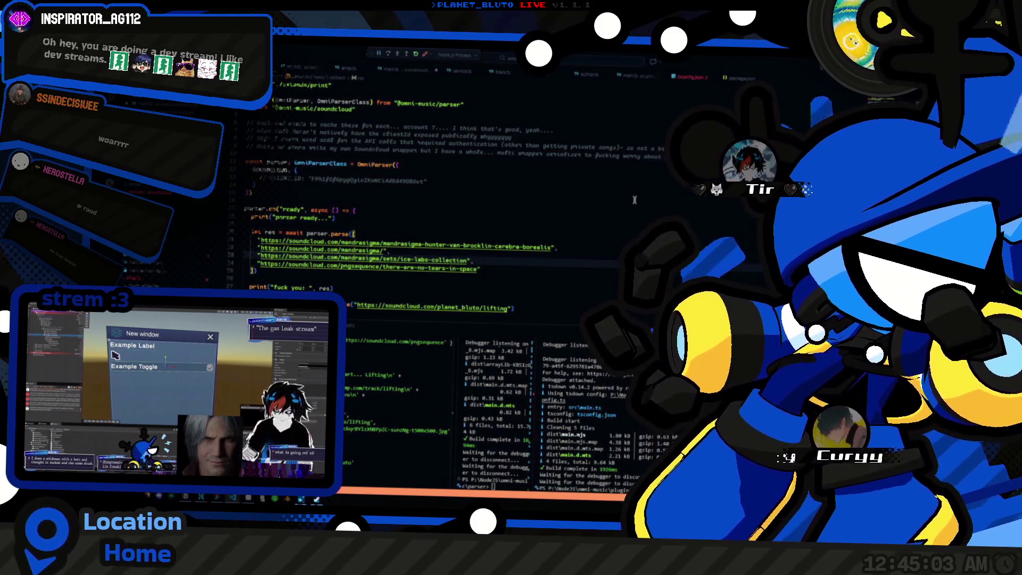
pyautogui.click(511, 107)
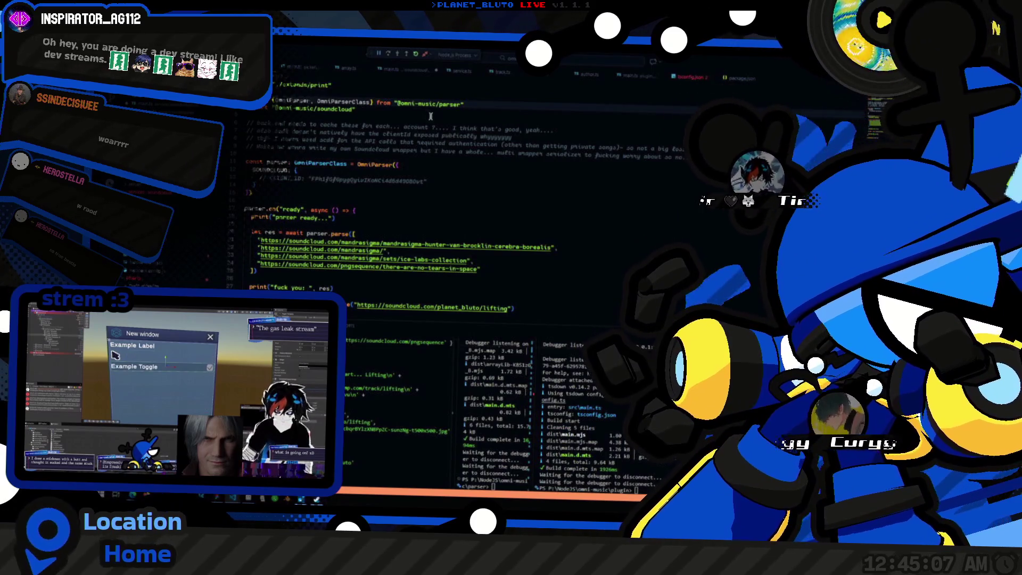
pyautogui.click(437, 116)
pyautogui.hotkey('alt', 'Tab')
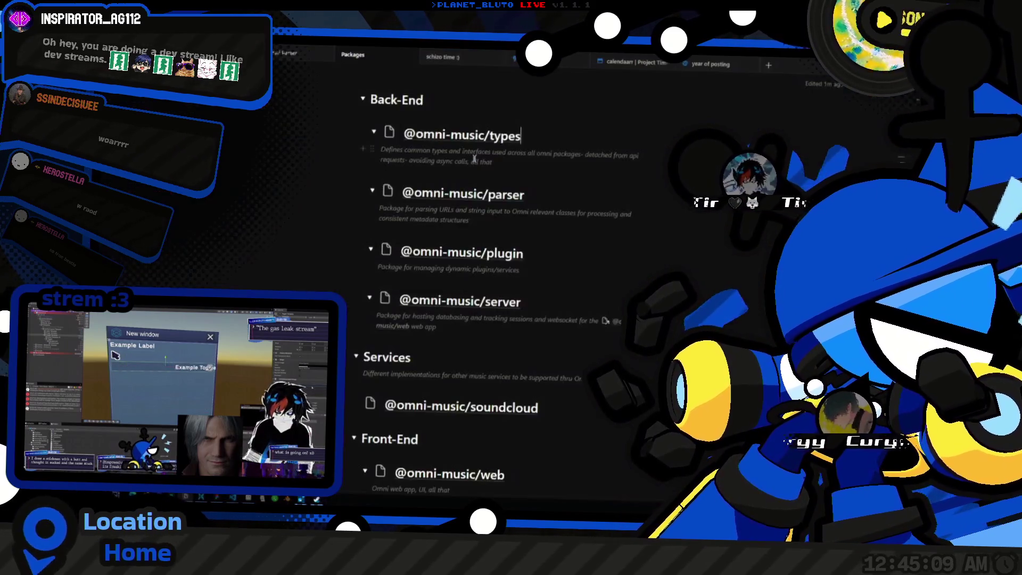
pyautogui.hotkey('alt', 'Tab')
pyautogui.write('"@omni-music/soundcloud"')
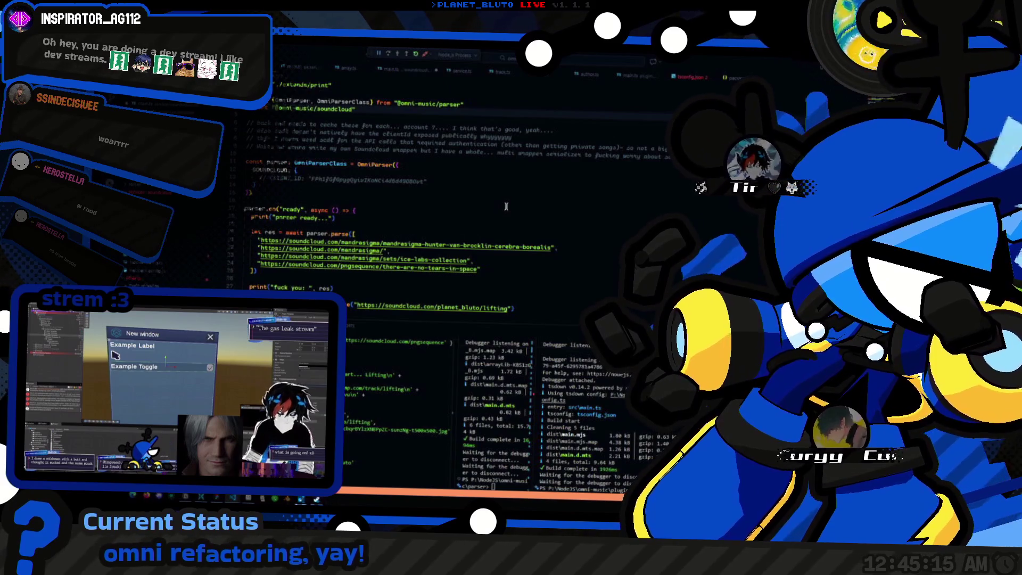
# Step: Check the Notion package list, inspect the OmniParser function definition, then return to its call
pyautogui.hotkey('alt', 'Tab')
pyautogui.scroll(-3, 531, 218)
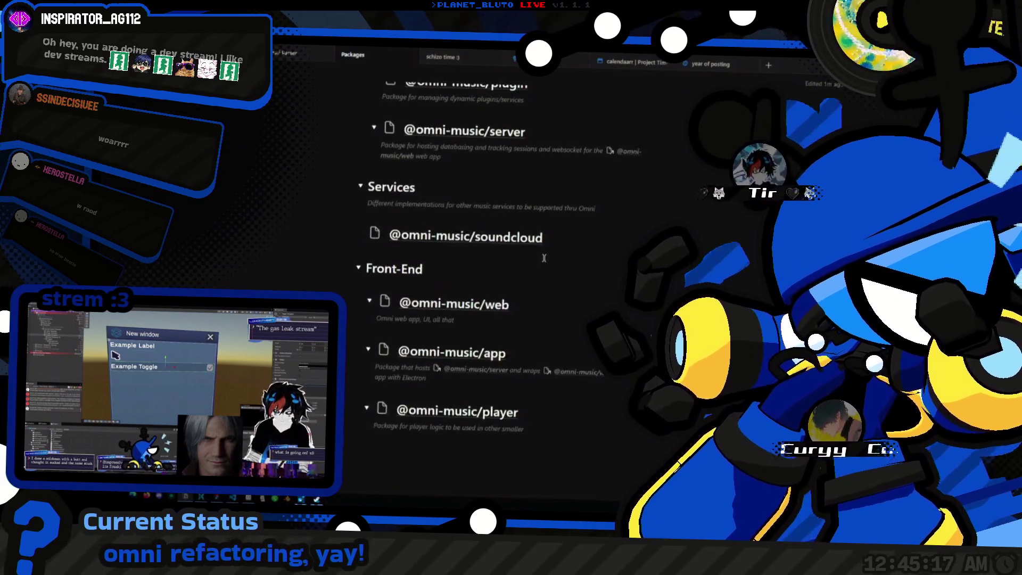
pyautogui.hotkey('alt', 'Tab')
pyautogui.scroll(-1, 458, 141)
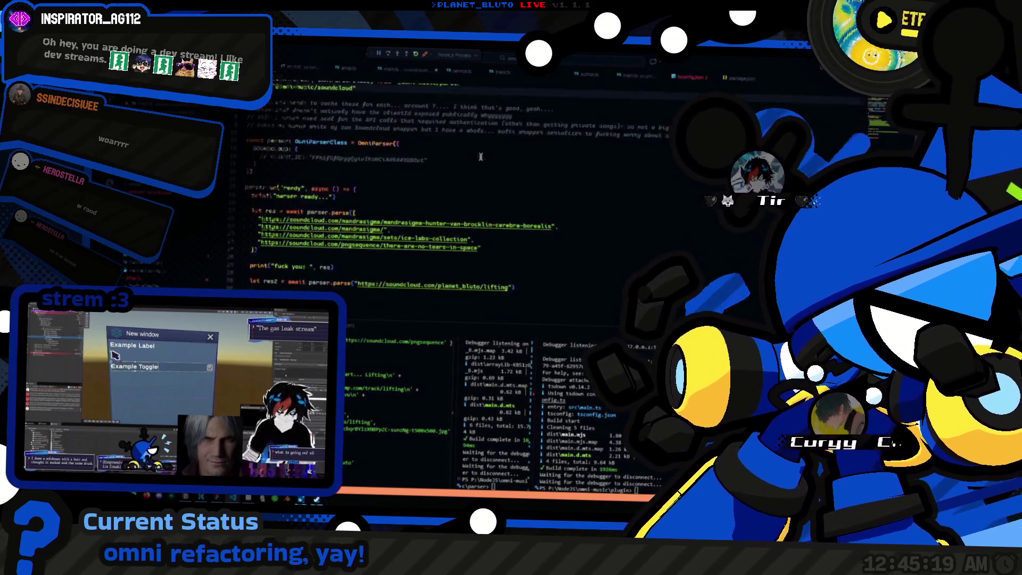
pyautogui.scroll(1, 484, 161)
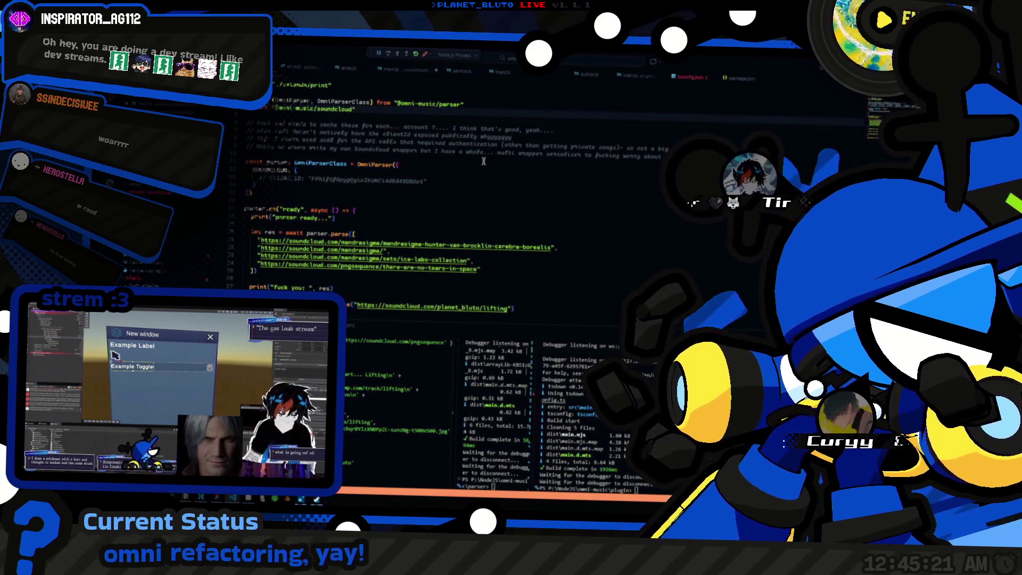
pyautogui.keyDown('ctrl'); pyautogui.click(375, 165); pyautogui.keyUp('ctrl')
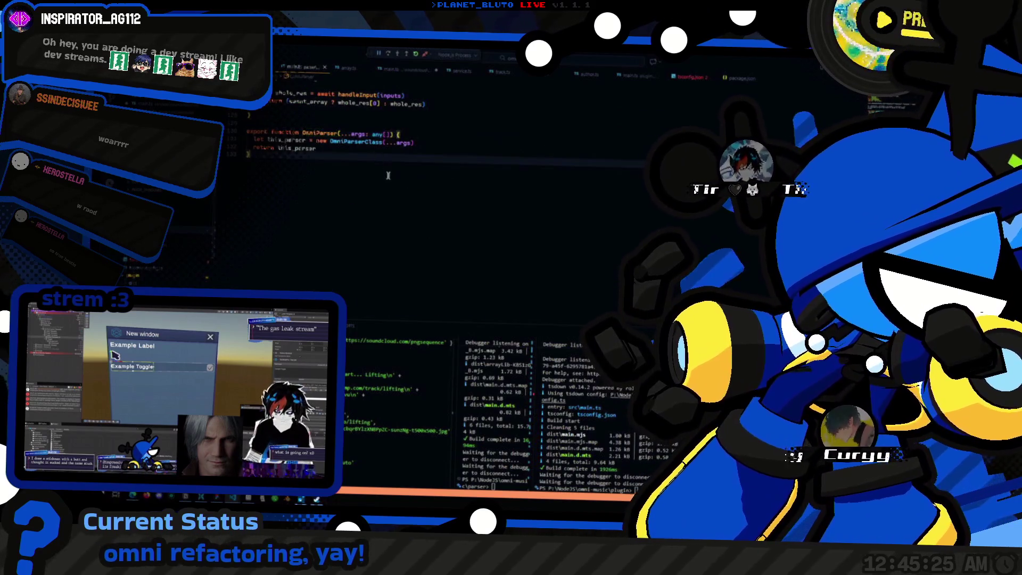
pyautogui.scroll(4, 388, 175)
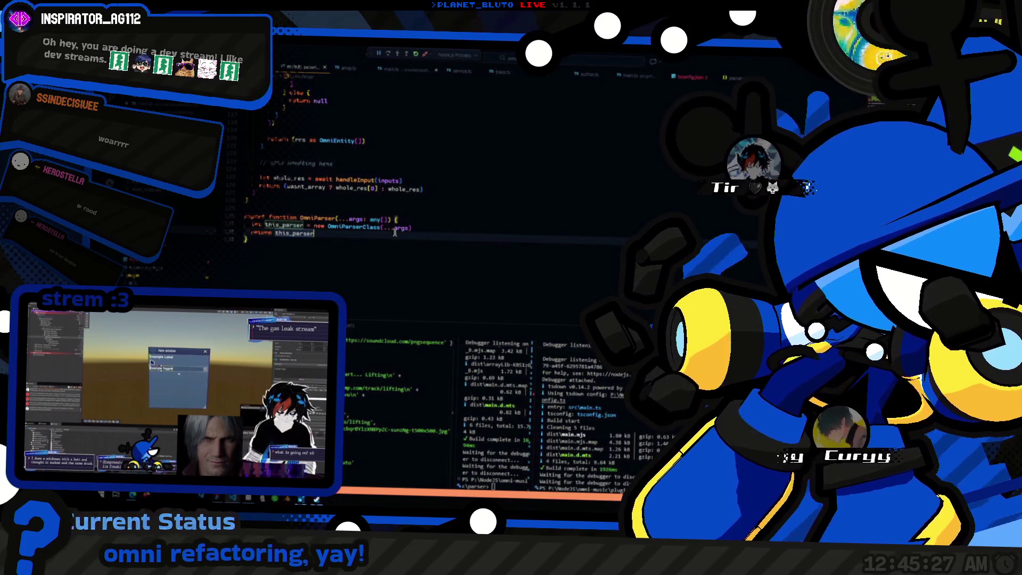
pyautogui.click(396, 218)
pyautogui.hotkey('alt', 'Left')
# Step: Recheck the OmniParser call and the Notion list, then go to the OmniParser definition again
pyautogui.click(412, 207)
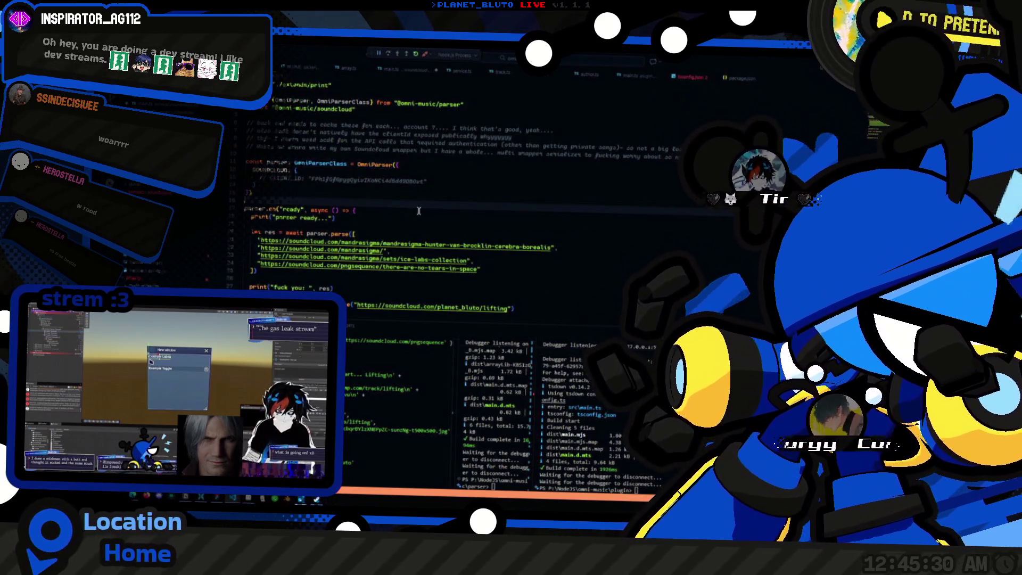
pyautogui.click(375, 163)
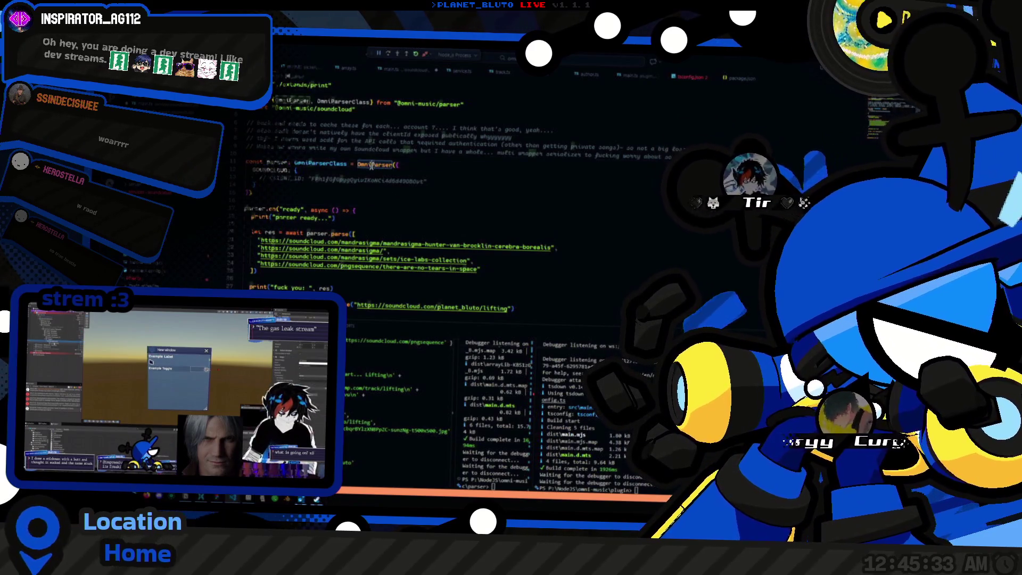
pyautogui.scroll(-5, 448, 246)
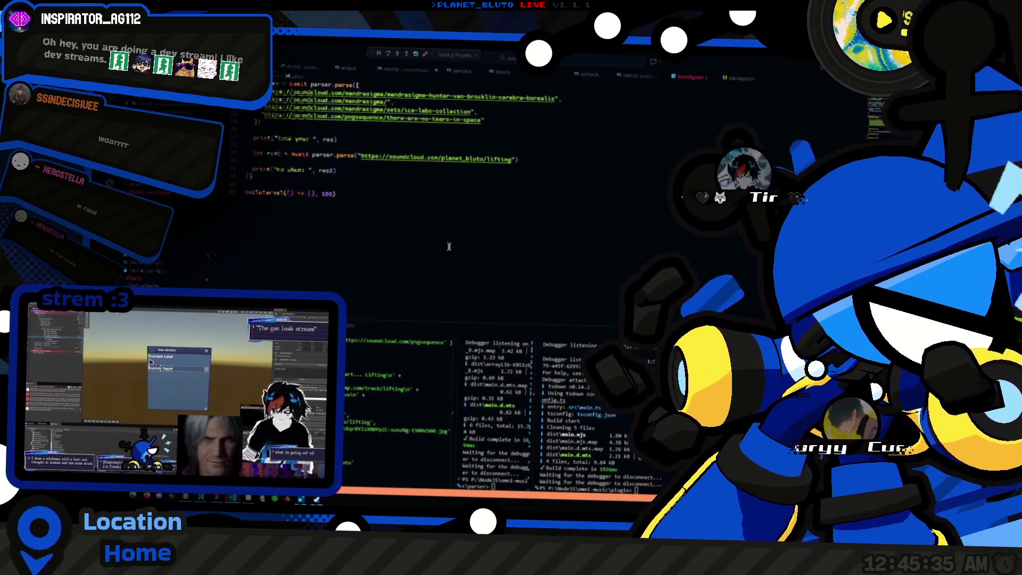
pyautogui.scroll(5, 449, 246)
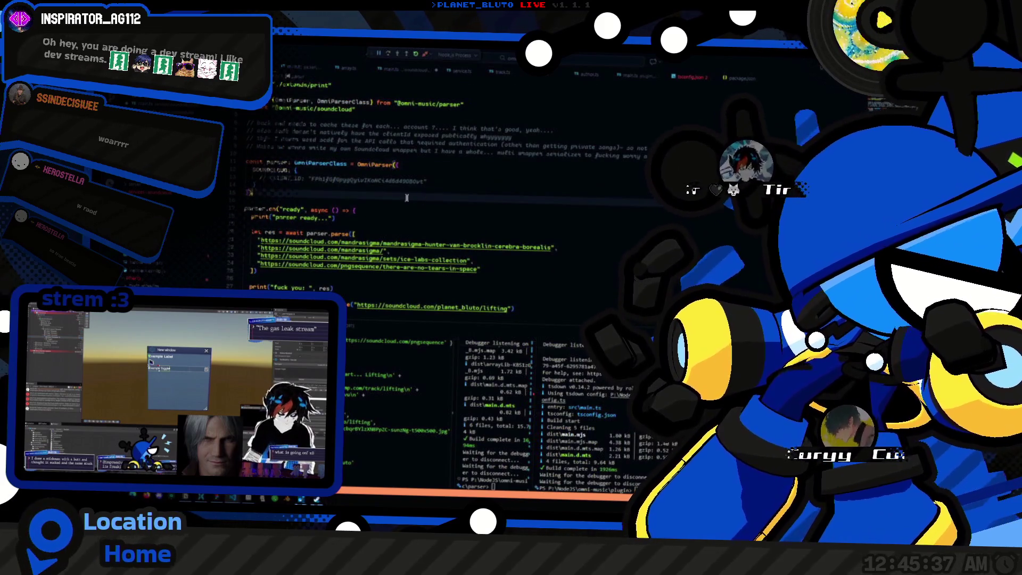
pyautogui.hotkey('alt', 'Tab')
pyautogui.scroll(3, 511, 213)
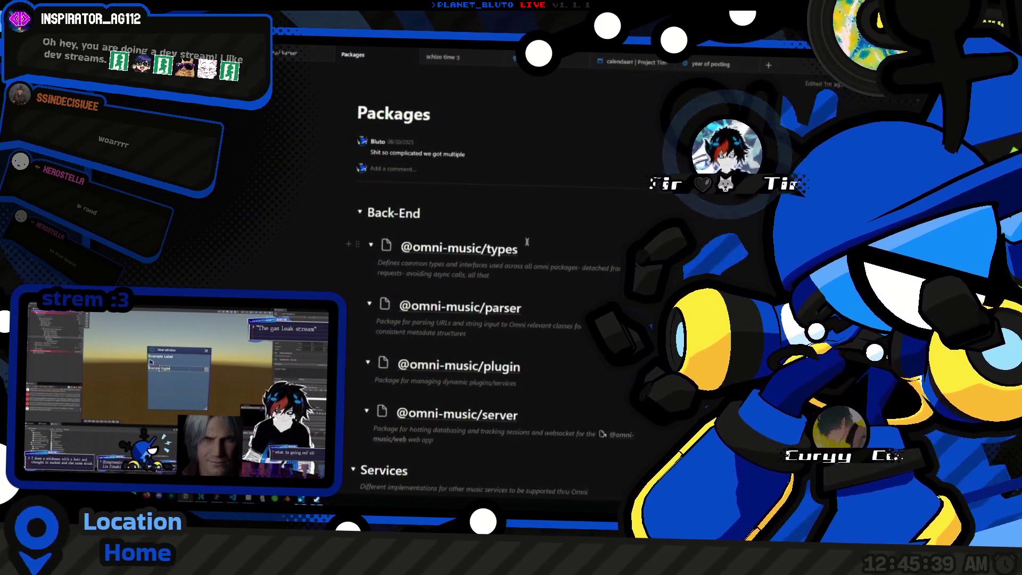
pyautogui.hotkey('alt', 'Tab')
pyautogui.keyDown('ctrl'); pyautogui.click(374, 164); pyautogui.keyUp('ctrl')
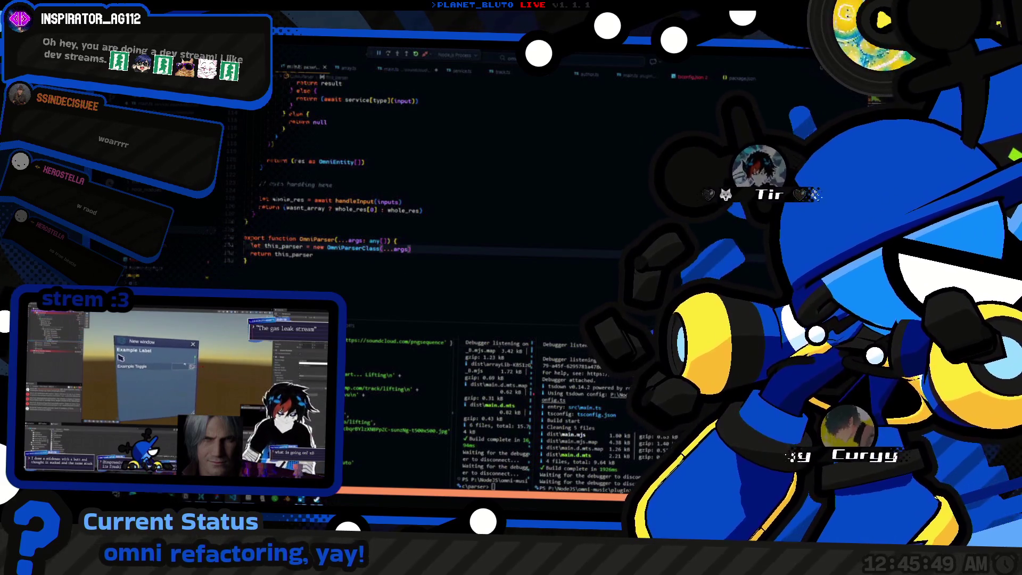
# Step: Back in the test script, try adding 'await' before the OmniParser( call, then remove it
pyautogui.hotkey('alt', 'Left')
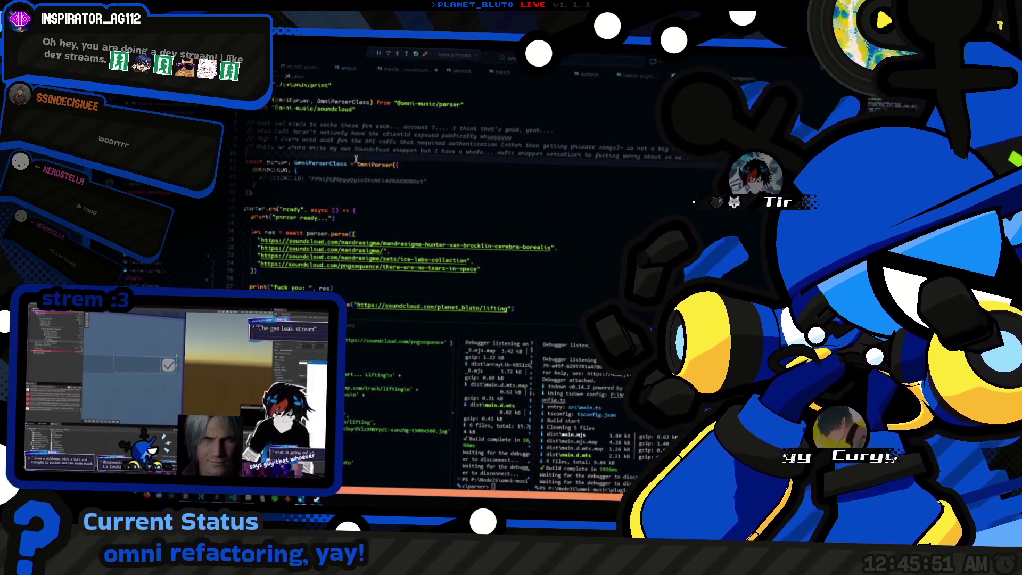
pyautogui.doubleClick(375, 164)
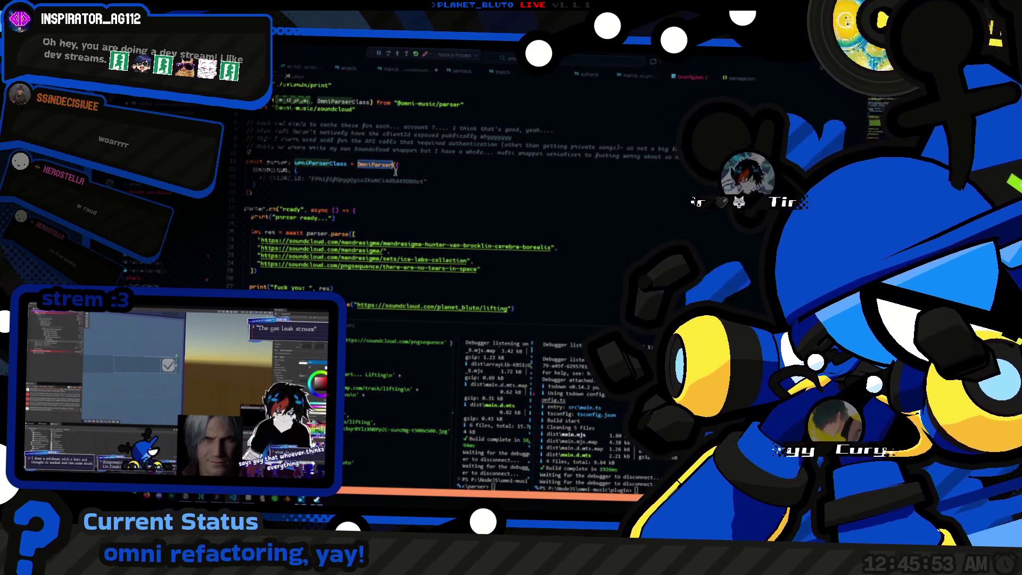
pyautogui.click(430, 171)
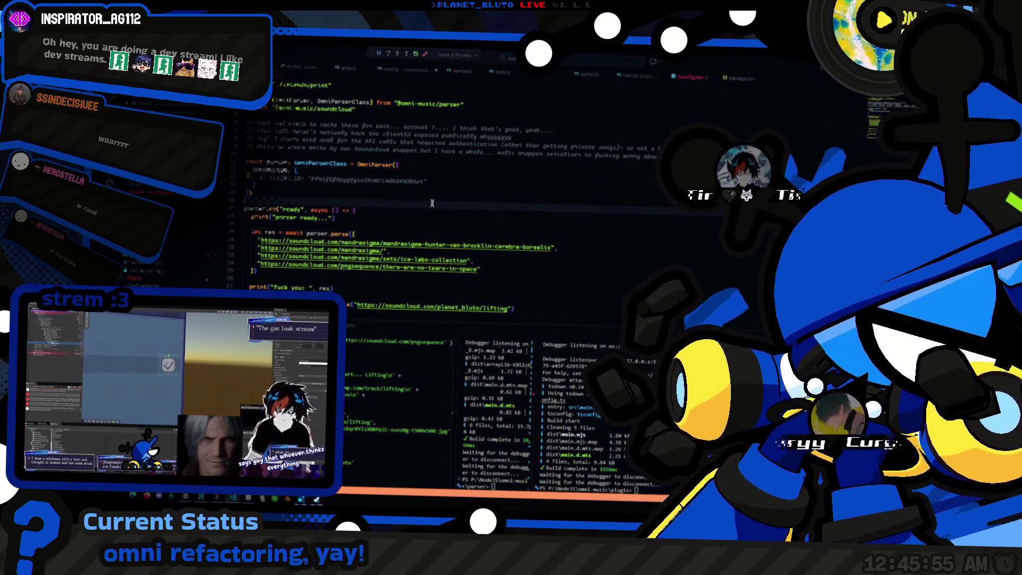
pyautogui.click(371, 165)
pyautogui.click(357, 164)
pyautogui.write('await')
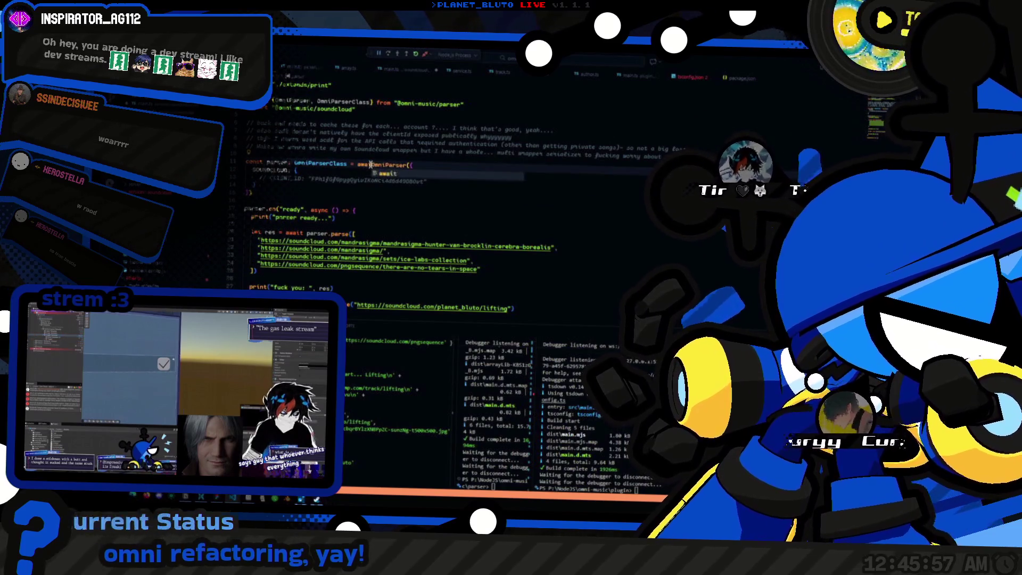
pyautogui.press('BackSpace')
pyautogui.press('BackSpace')
pyautogui.press('BackSpace')
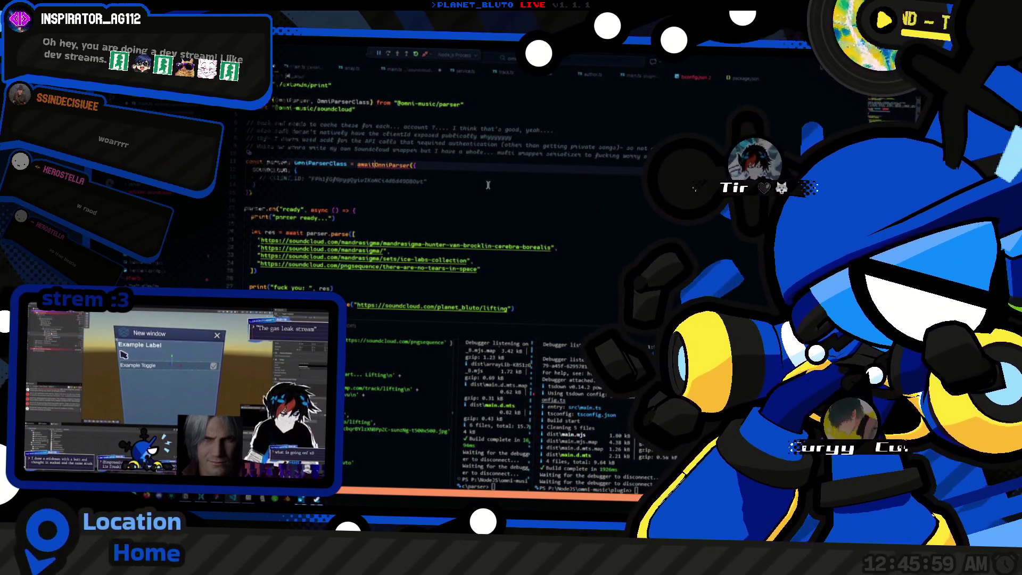
pyautogui.click(397, 165)
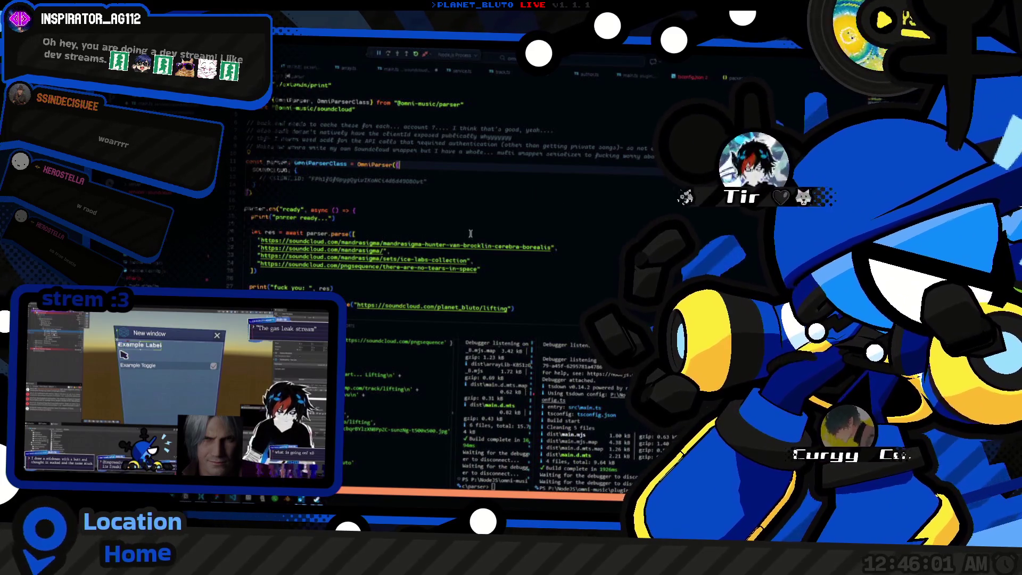
pyautogui.scroll(-2, 512, 199)
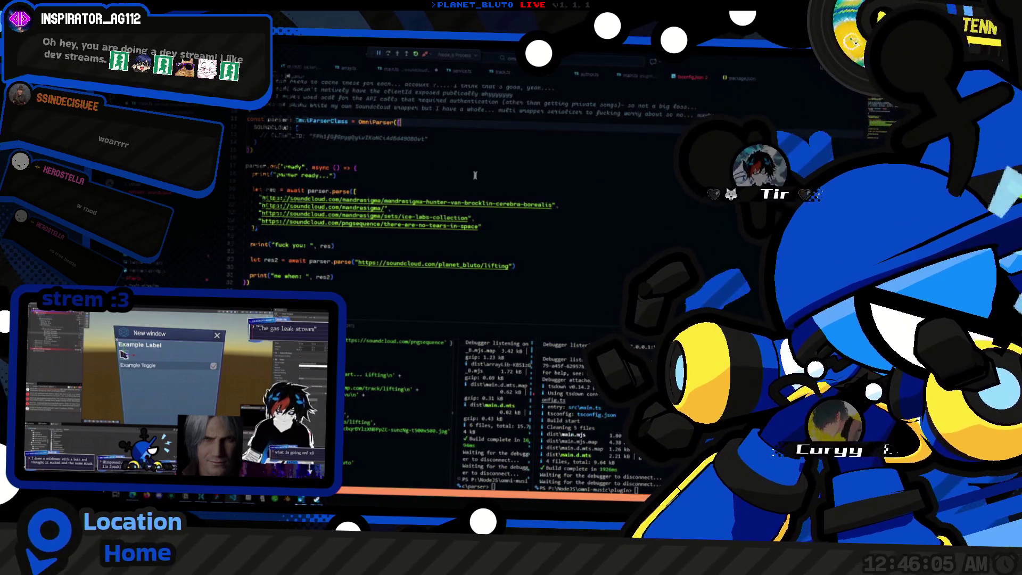
pyautogui.click(435, 184)
pyautogui.hotkey('alt', 'Tab')
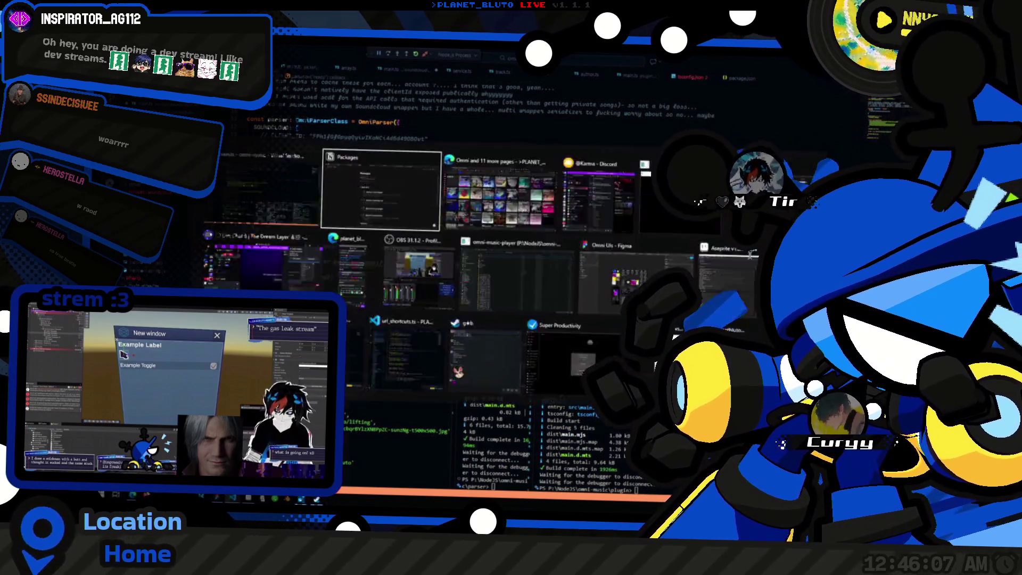
pyautogui.scroll(-6, 482, 270)
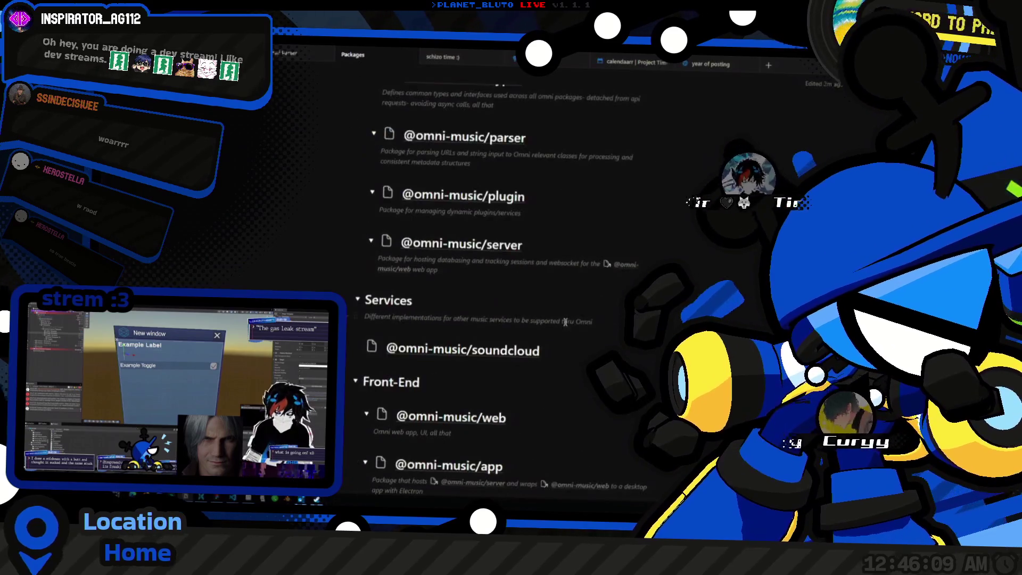
pyautogui.scroll(3, 585, 330)
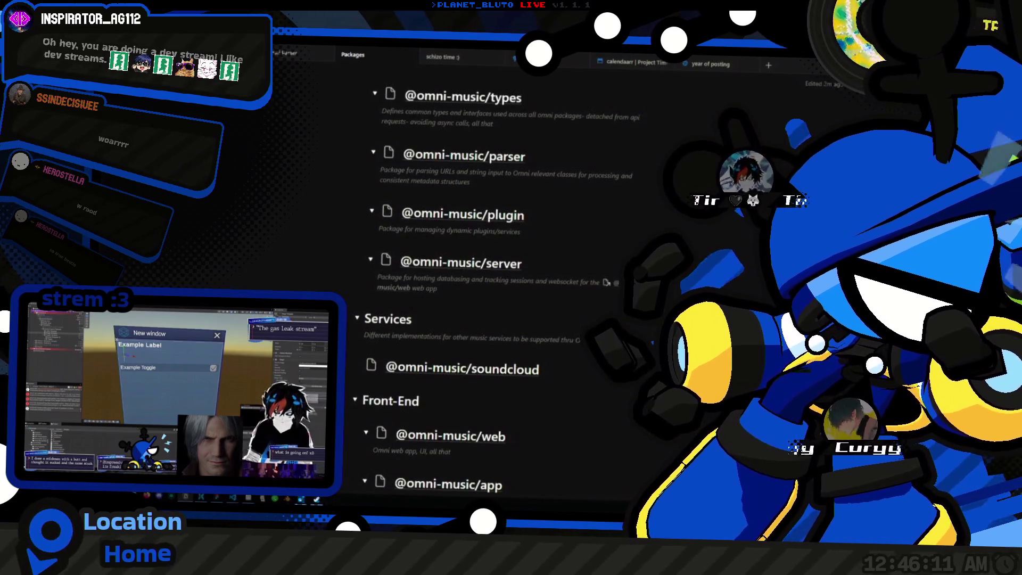
pyautogui.scroll(3, 551, 282)
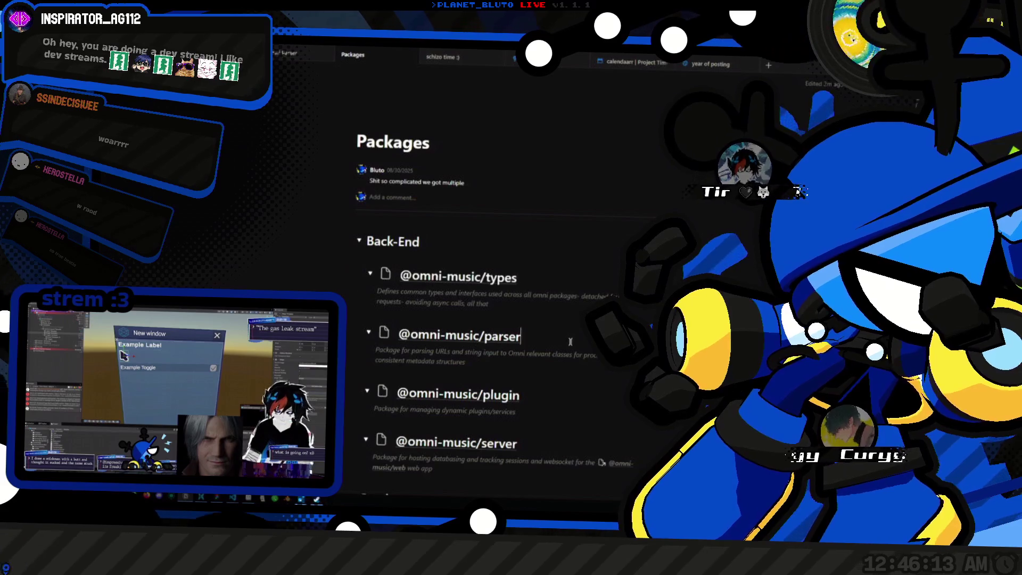
pyautogui.scroll(-3, 570, 342)
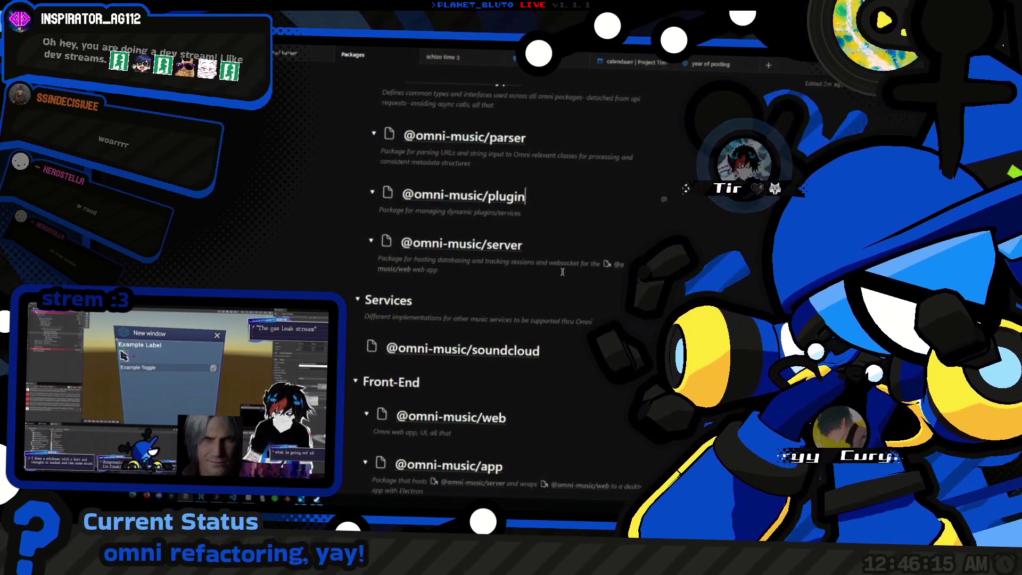
pyautogui.scroll(-2, 564, 261)
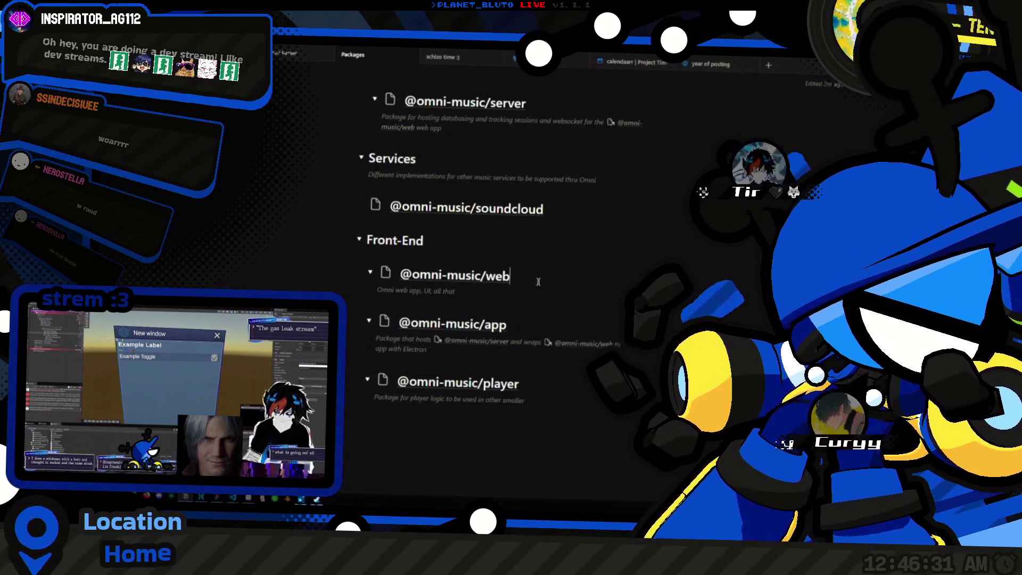
pyautogui.scroll(3, 517, 245)
pyautogui.scroll(5, 511, 224)
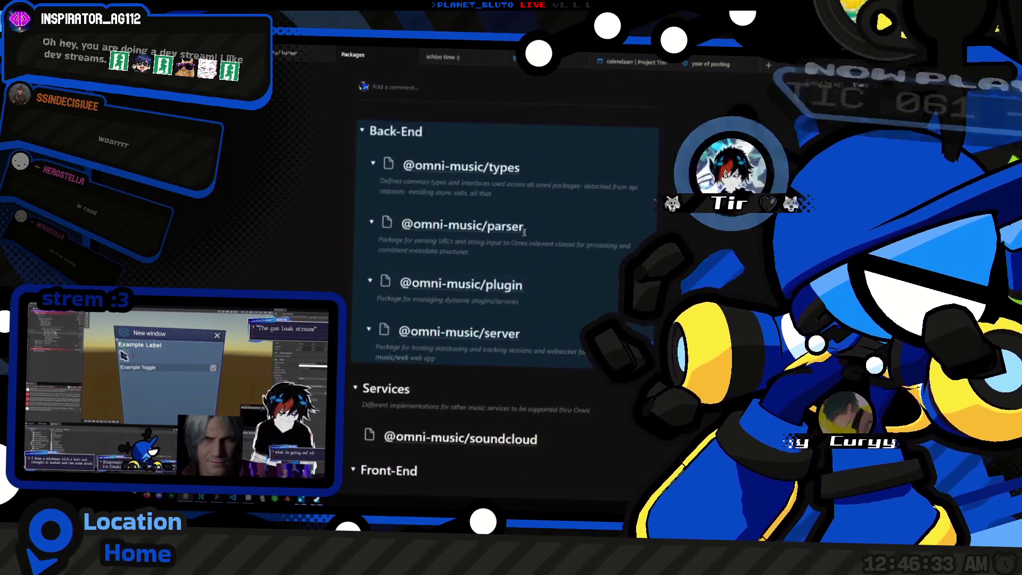
pyautogui.scroll(-3, 488, 152)
pyautogui.scroll(3, 487, 153)
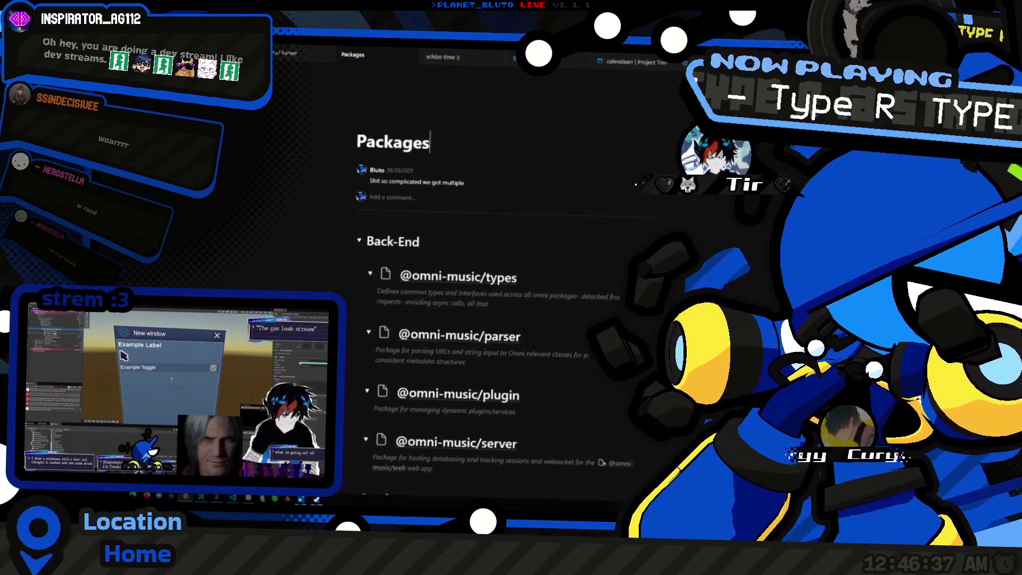
pyautogui.hotkey('ctrl', '[')
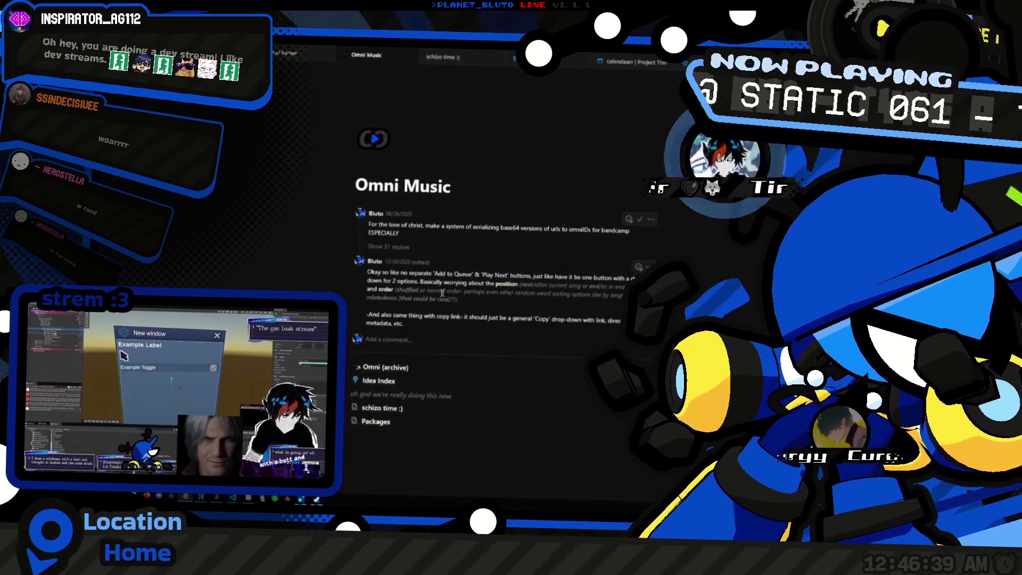
# Step: Scroll down the Omni Music page and follow the Packages link near the bottom
pyautogui.scroll(-2, 431, 317)
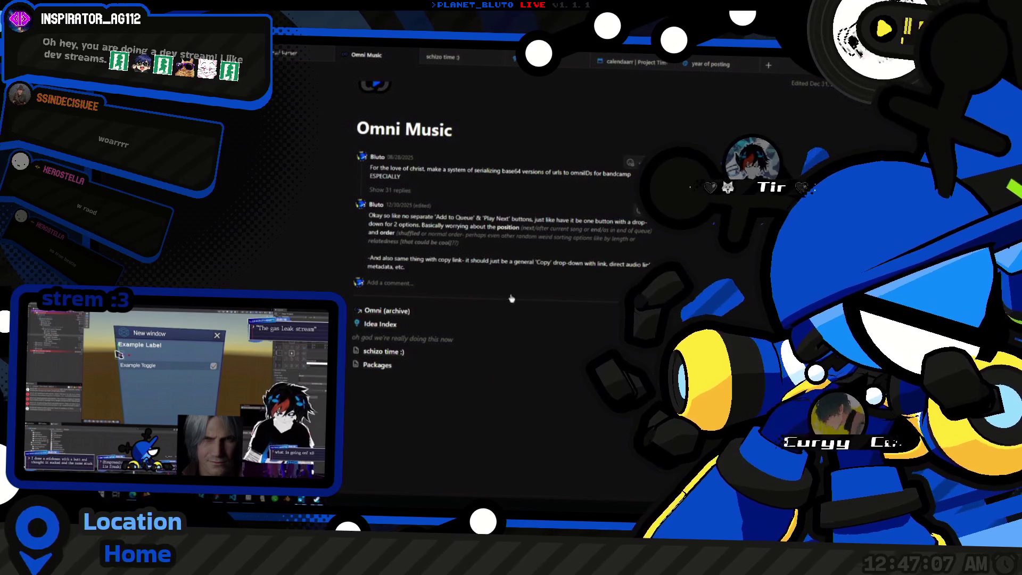
pyautogui.scroll(-1, 534, 212)
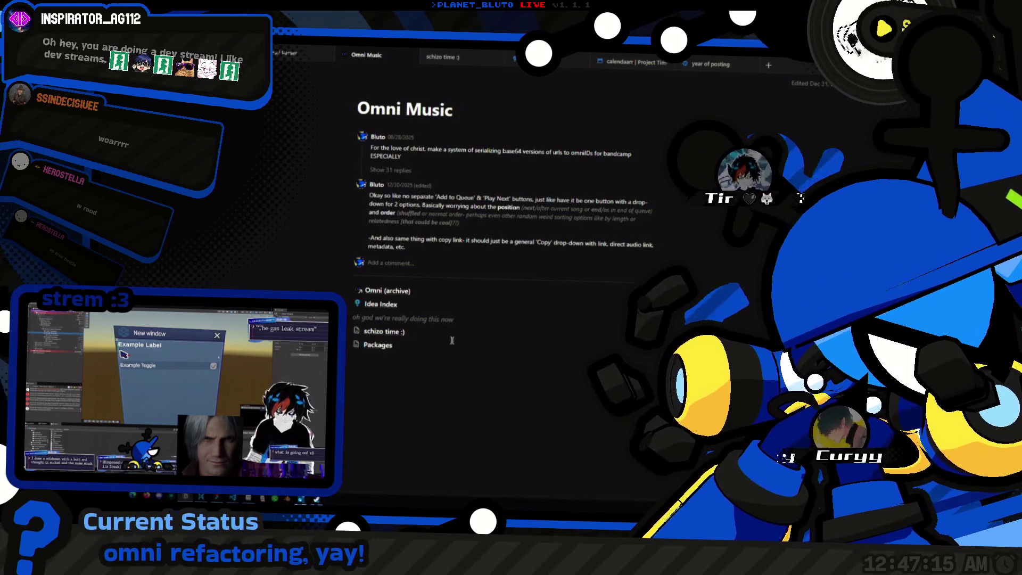
pyautogui.click(379, 350)
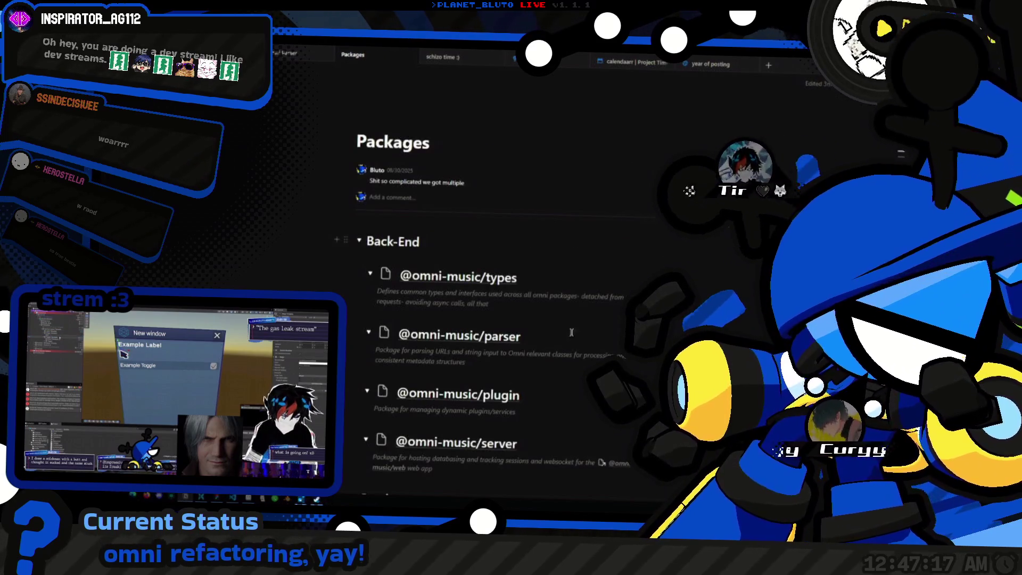
pyautogui.scroll(-5, 571, 332)
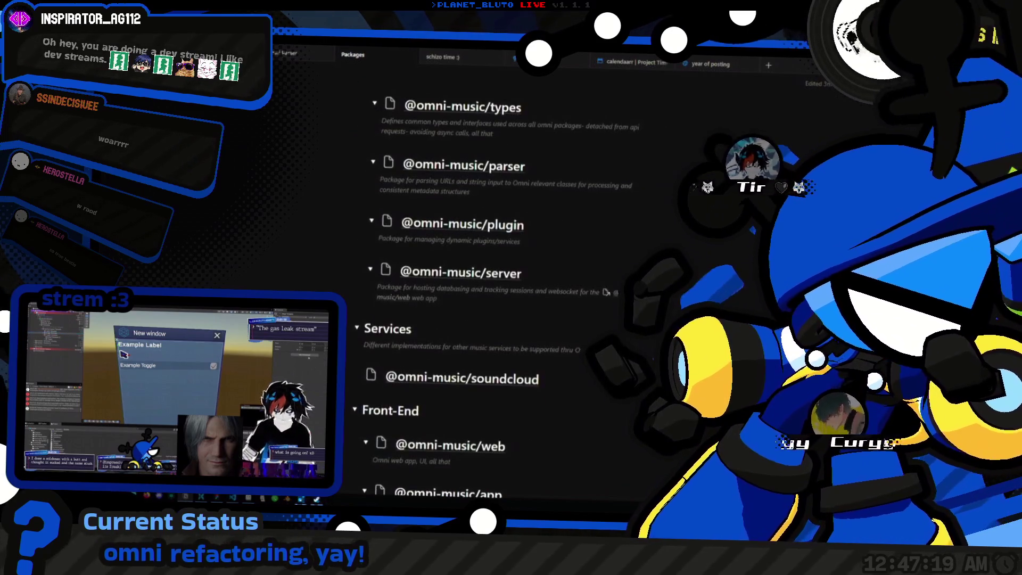
pyautogui.scroll(-5, 743, 275)
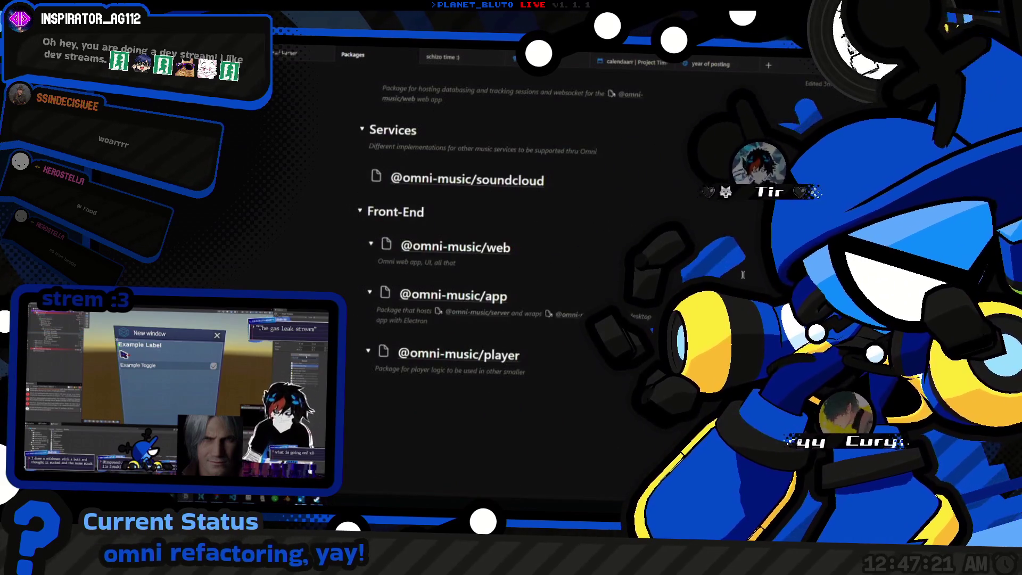
pyautogui.scroll(3, 370, 276)
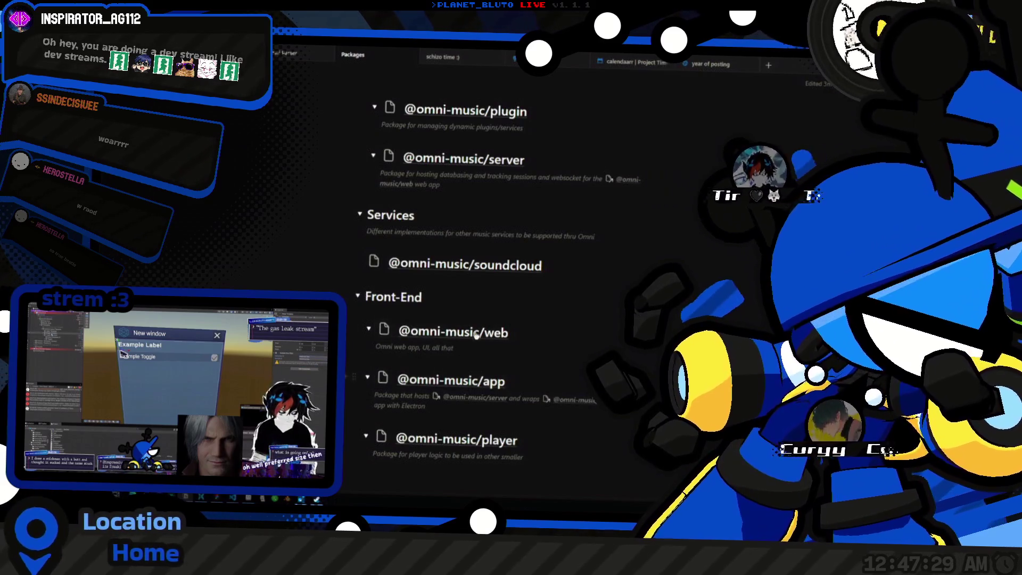
pyautogui.hotkey('alt', 'Tab')
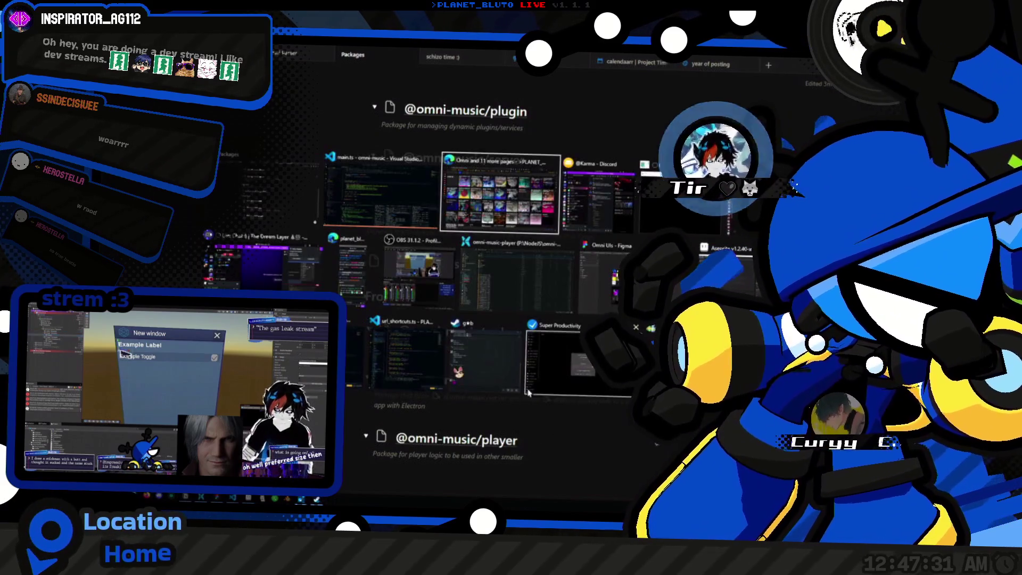
pyautogui.press('Tab')
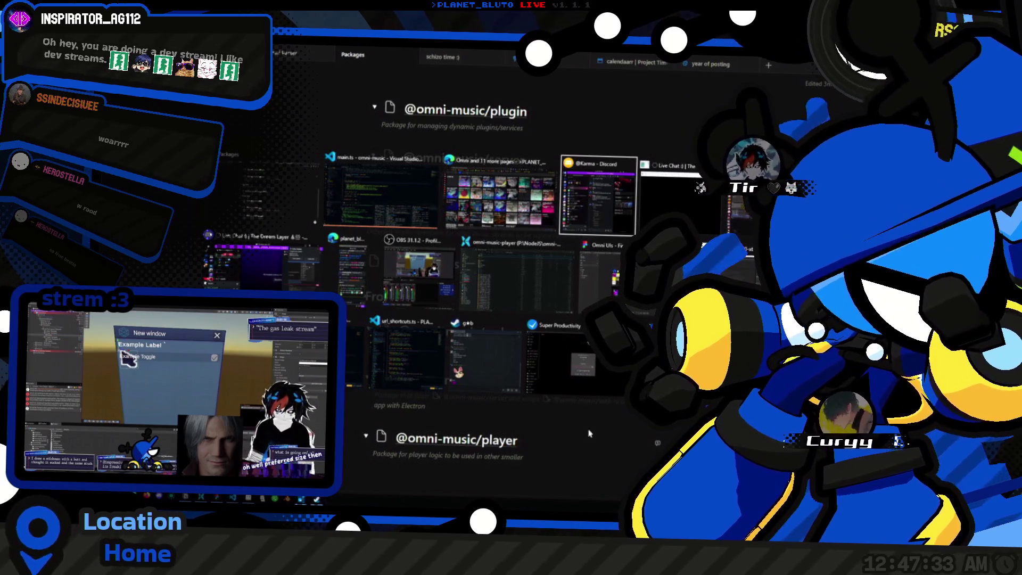
pyautogui.press('Escape')
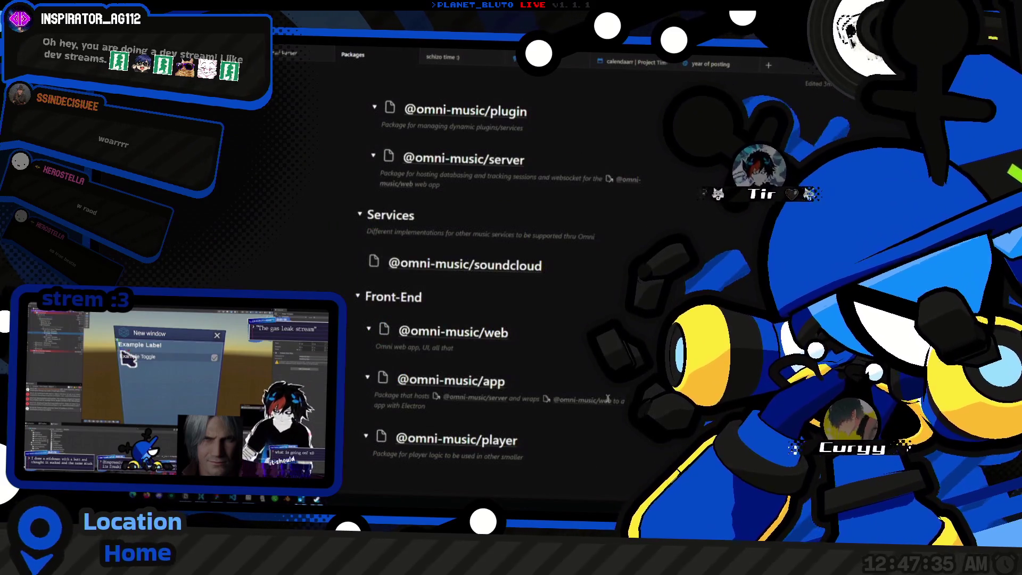
pyautogui.hotkey('alt', 'Tab')
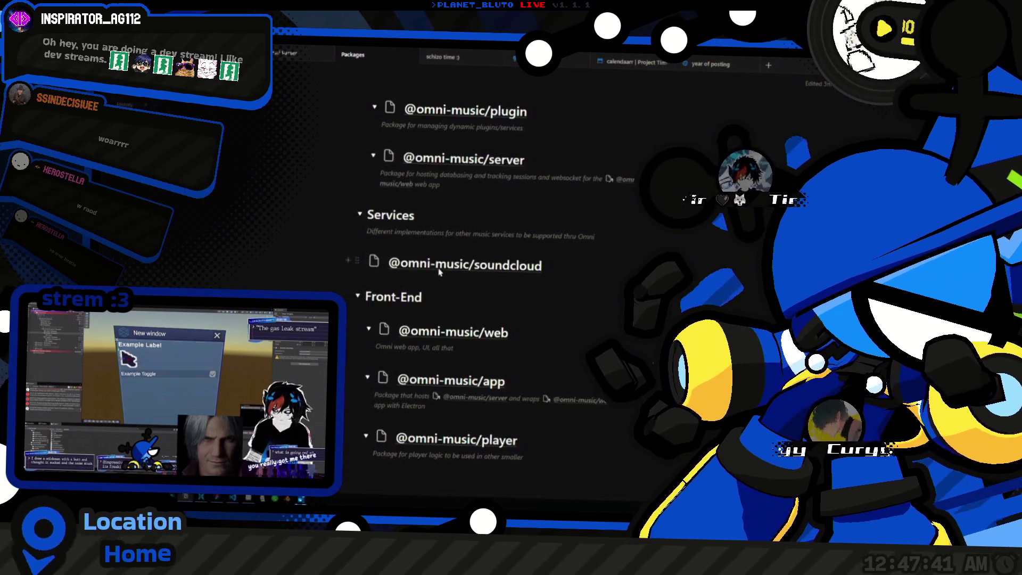
pyautogui.scroll(2, 448, 288)
pyautogui.scroll(3, 551, 307)
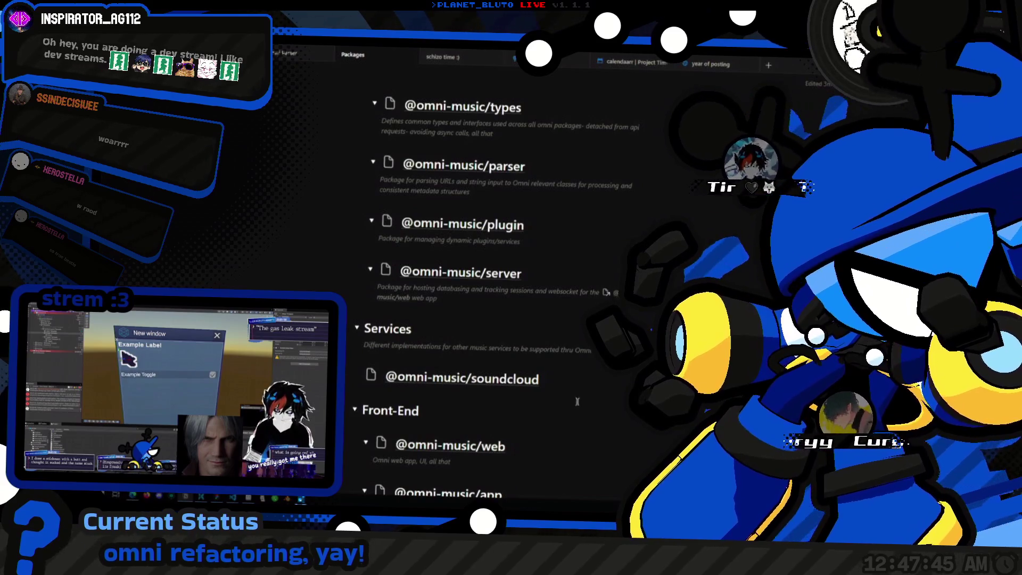
pyautogui.scroll(3, 594, 367)
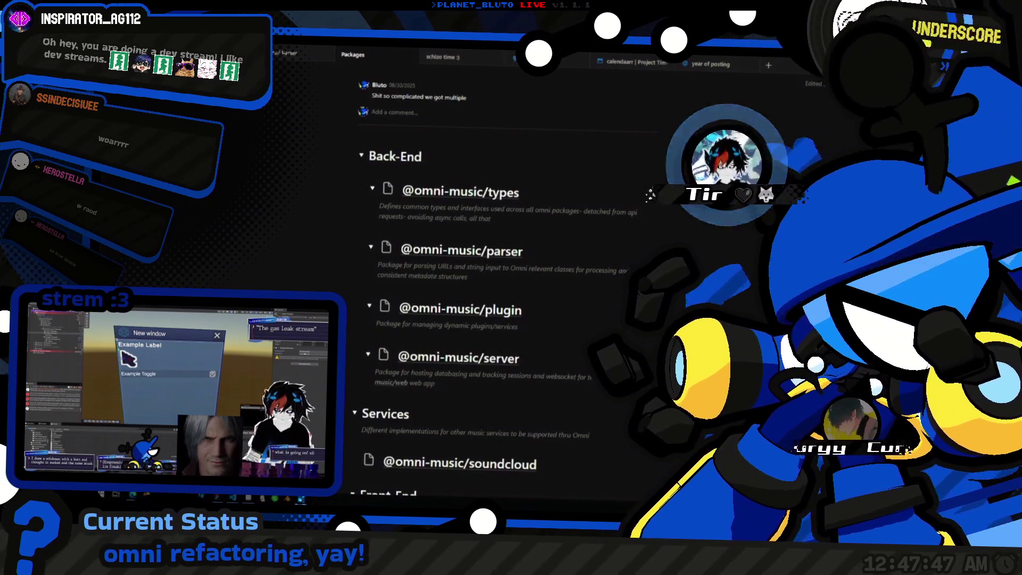